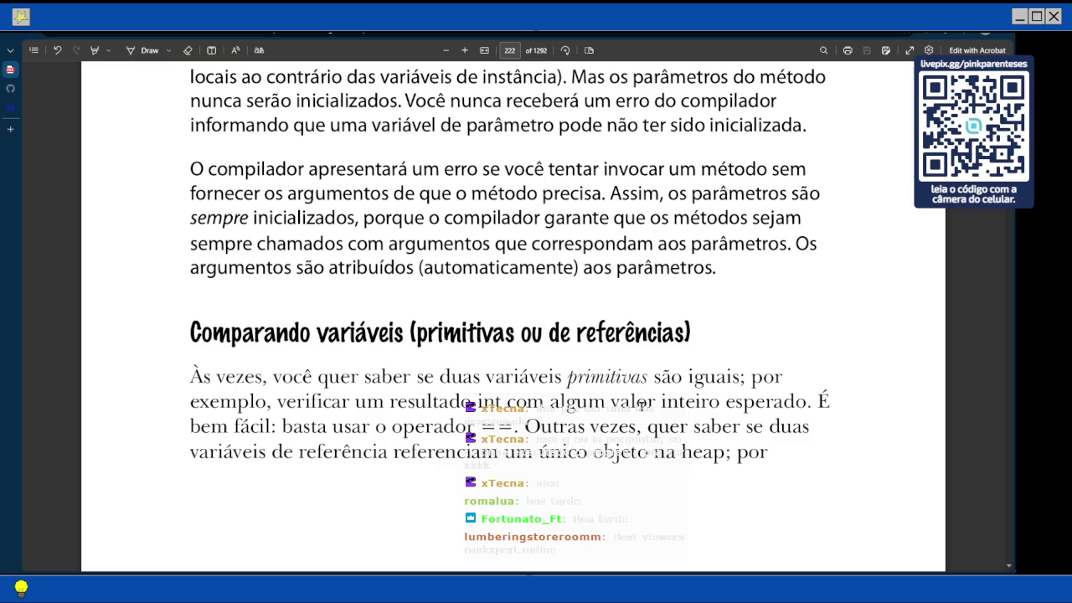
Scroll down past the page break to page 223's passage on comparing Dog objects with .equals()
scroll(641, 405, "down", 2)
scroll(642, 406, "down", 3)
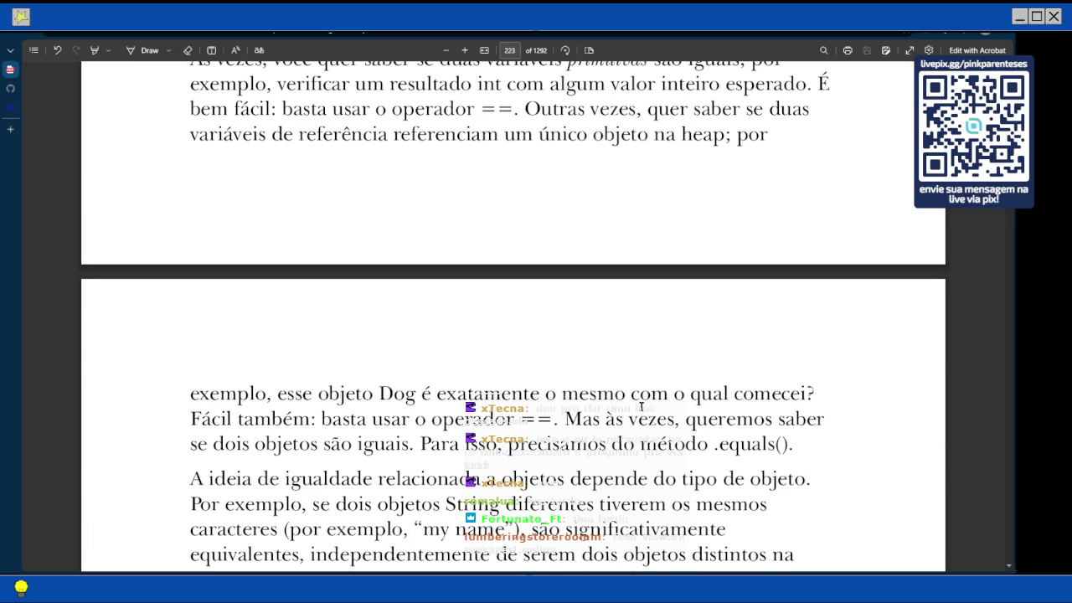
scroll(641, 407, "up", 3)
scroll(642, 407, "down", 3)
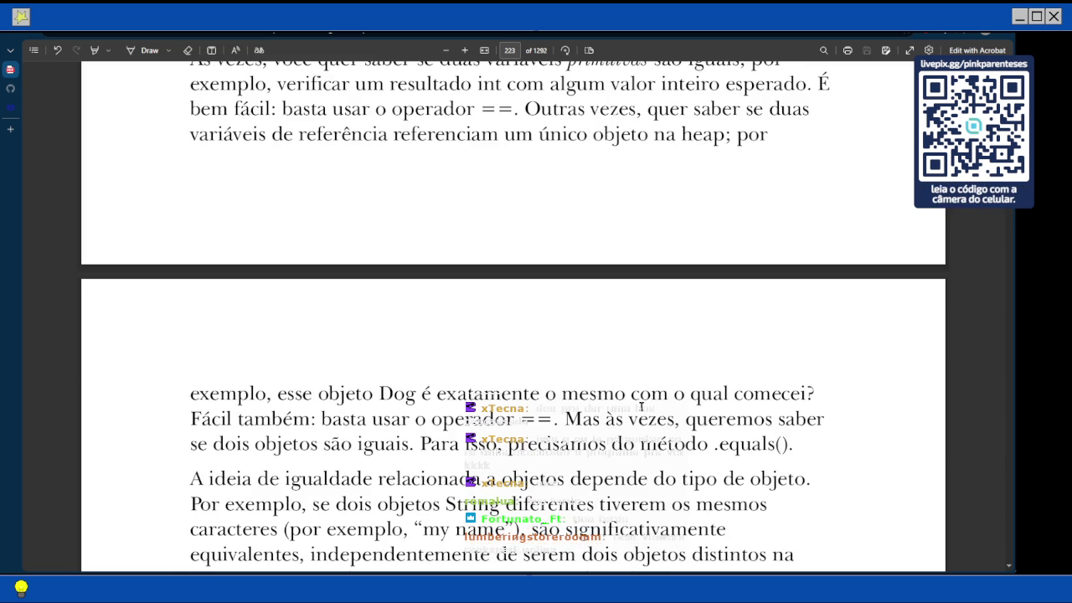
scroll(641, 407, "down", 2)
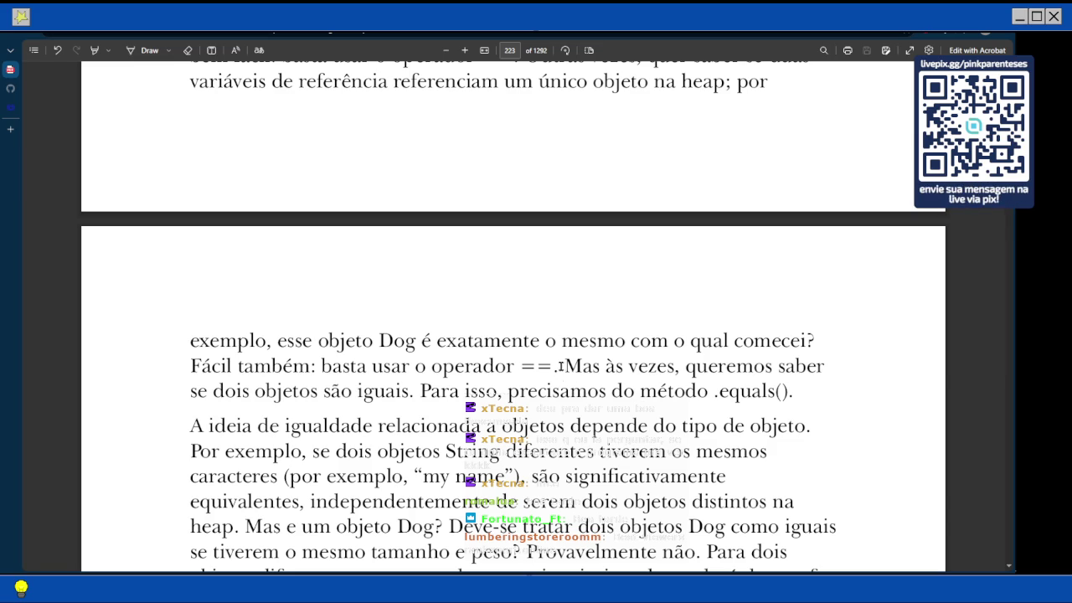
Scroll slightly further to read the rest of the String and Dog equality paragraph
scroll(560, 366, "down", 3)
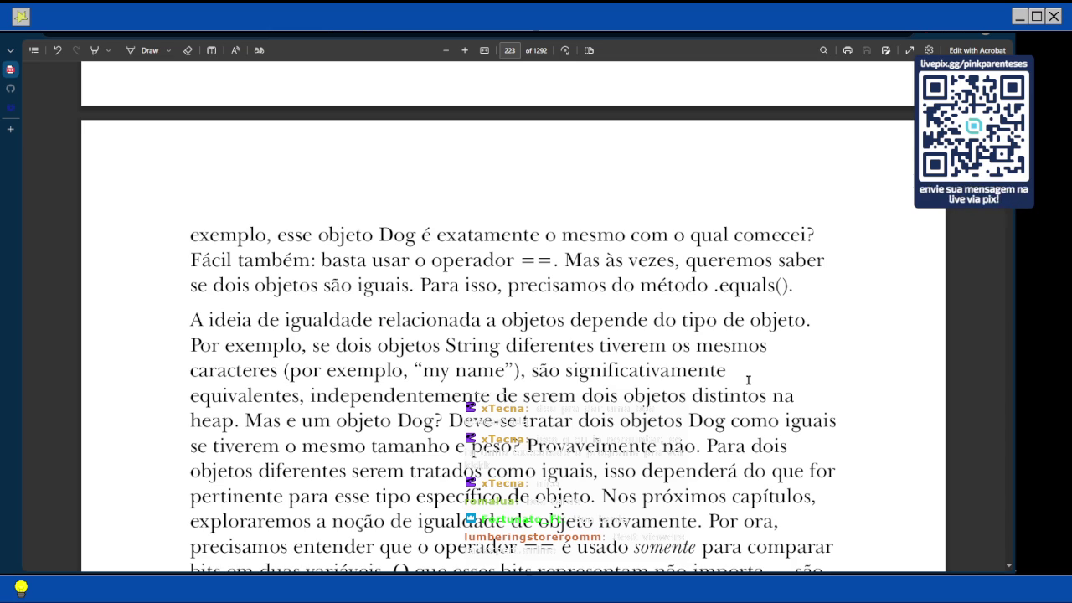
Scroll to the callout box: == for primitives or same references, .equals() for distinct objects
scroll(748, 380, "down", 1)
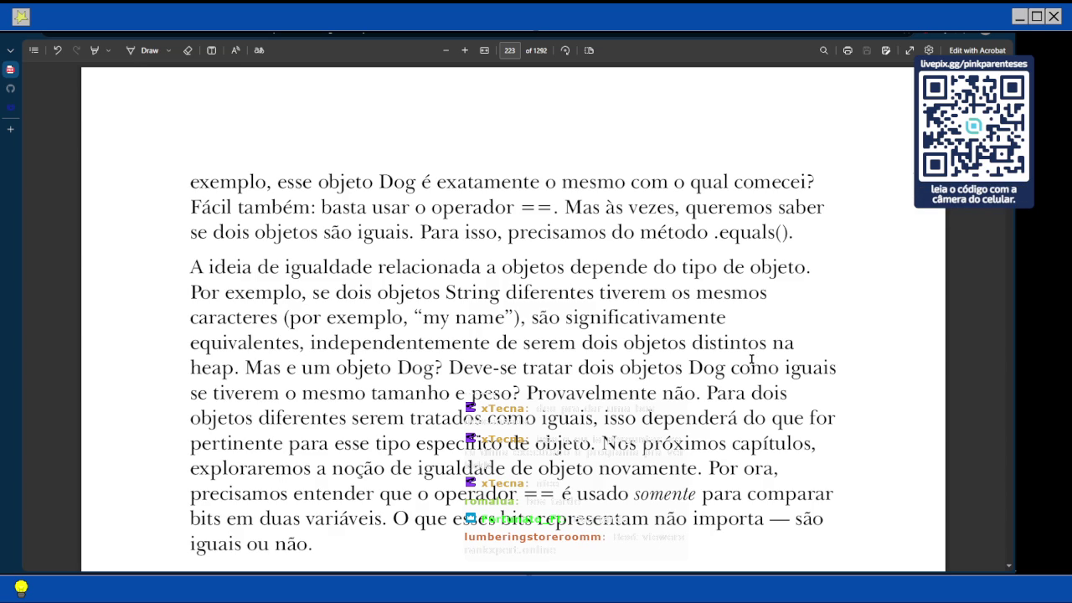
scroll(751, 360, "down", 1)
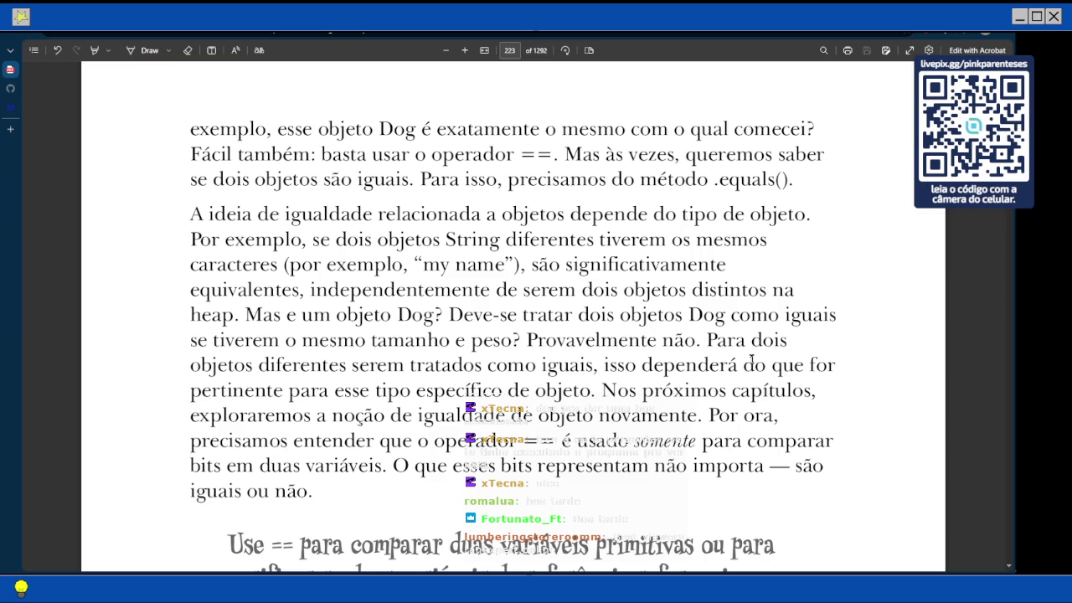
scroll(751, 360, "down", 4)
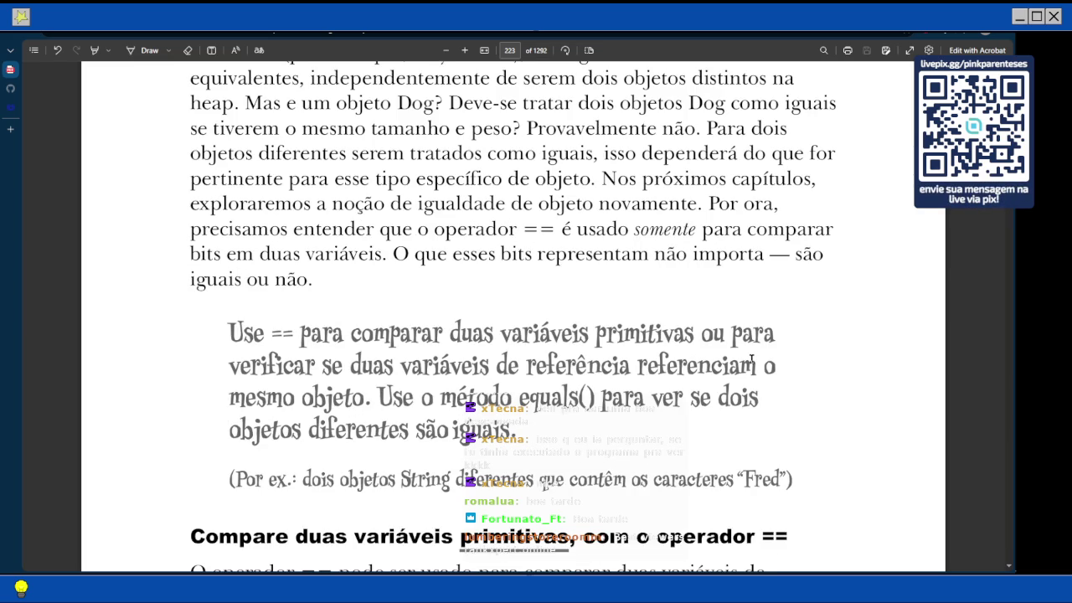
scroll(751, 360, "up", 1)
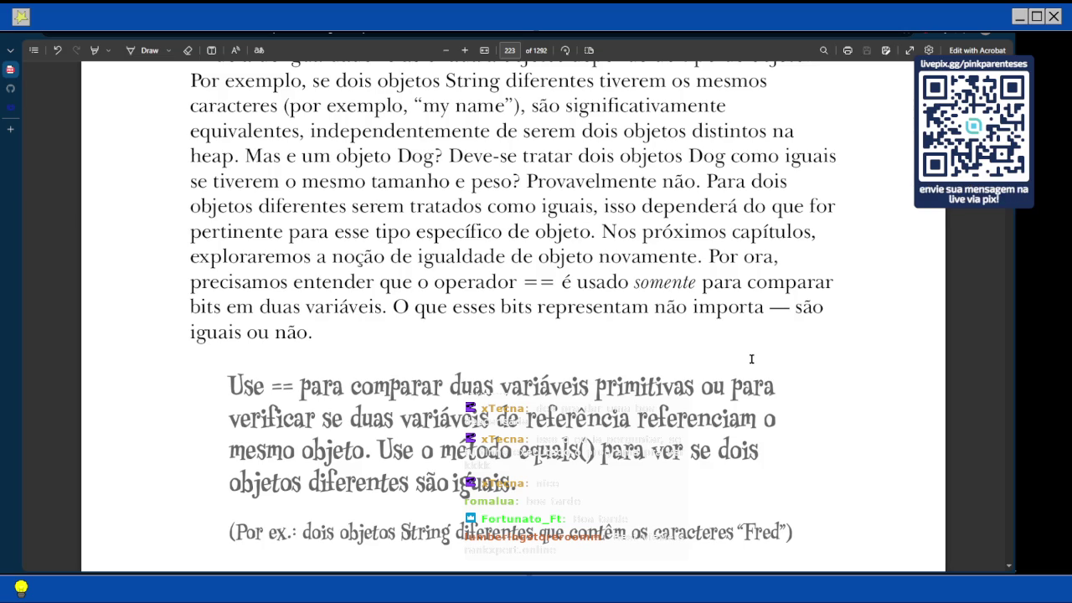
scroll(751, 359, "up", 1)
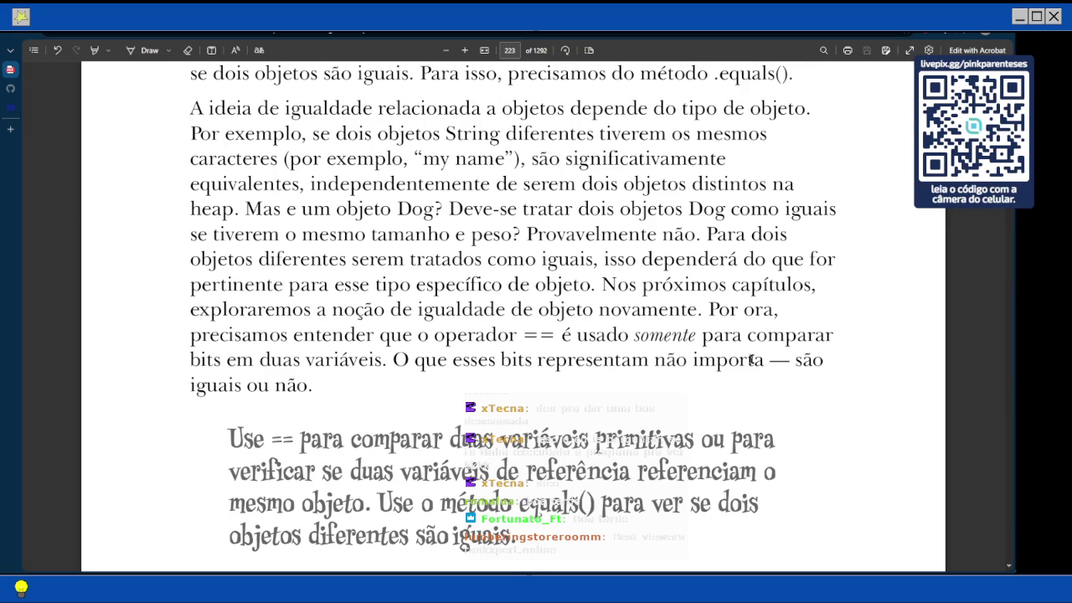
Scroll onto page 224 to the drawing of buckets a and b compared with ==
scroll(751, 360, "down", 4)
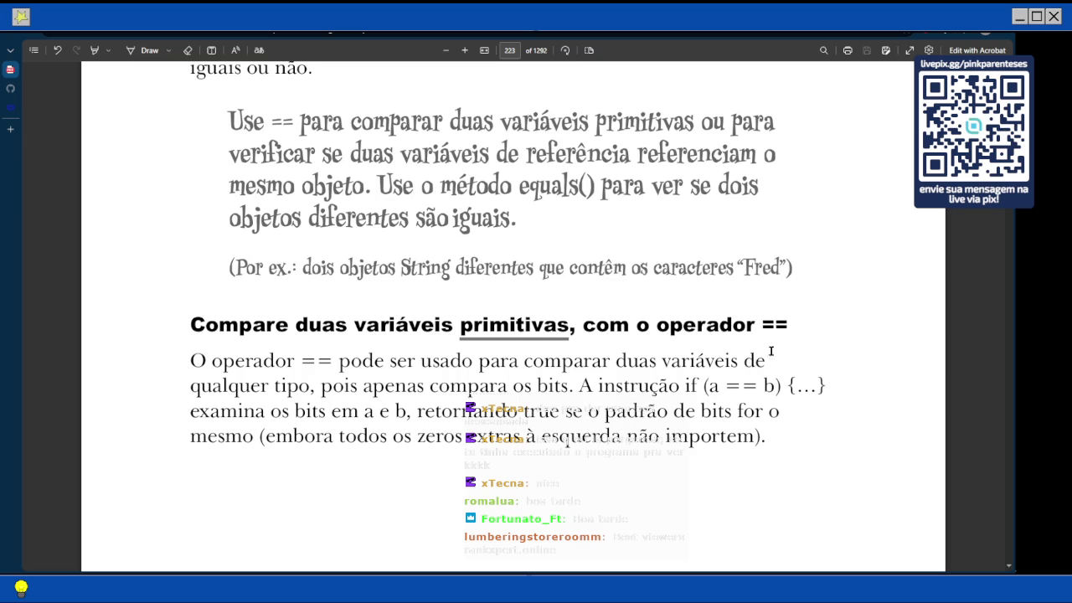
scroll(662, 329, "down", 1)
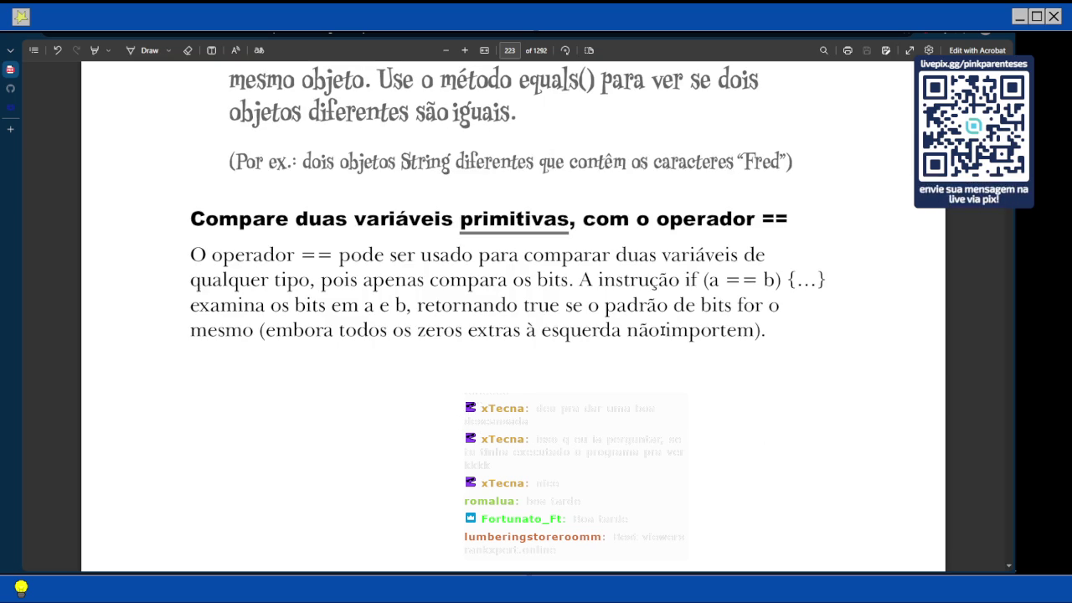
scroll(662, 330, "down", 1)
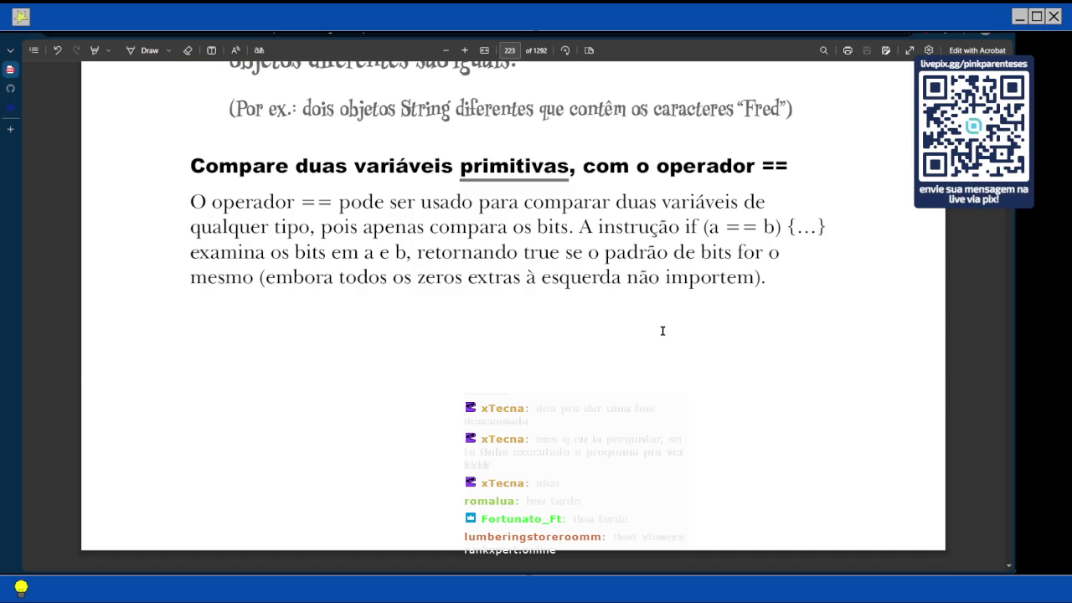
scroll(662, 331, "down", 3)
scroll(615, 410, "up", 4)
scroll(614, 409, "down", 1)
scroll(614, 410, "down", 1)
scroll(613, 409, "down", 5)
scroll(614, 409, "down", 1)
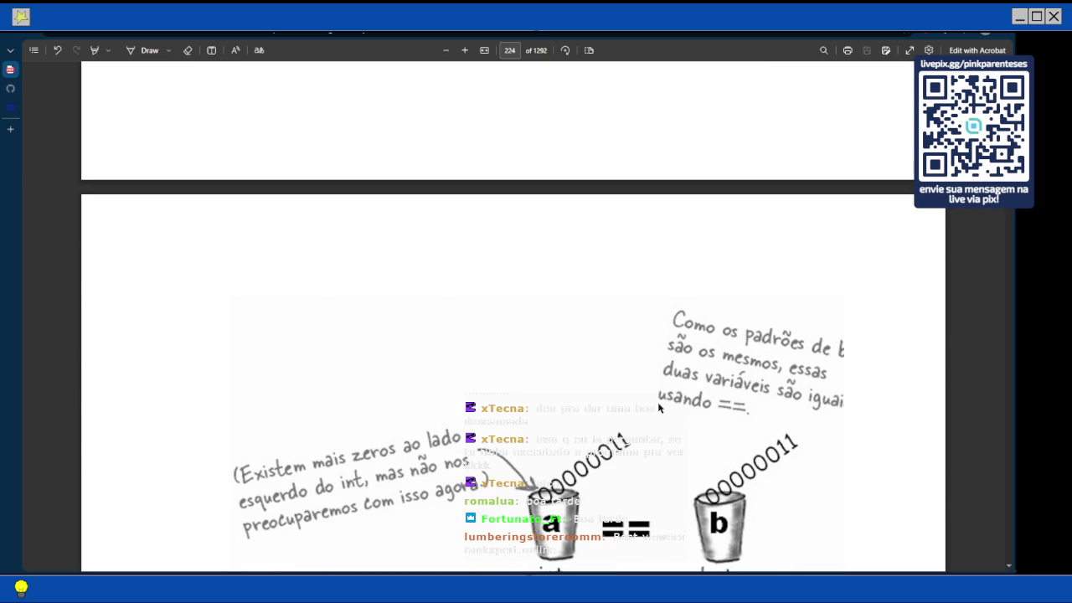
Scroll to the reference-variable comparison section with the Foo a, b, c example
scroll(658, 407, "down", 4)
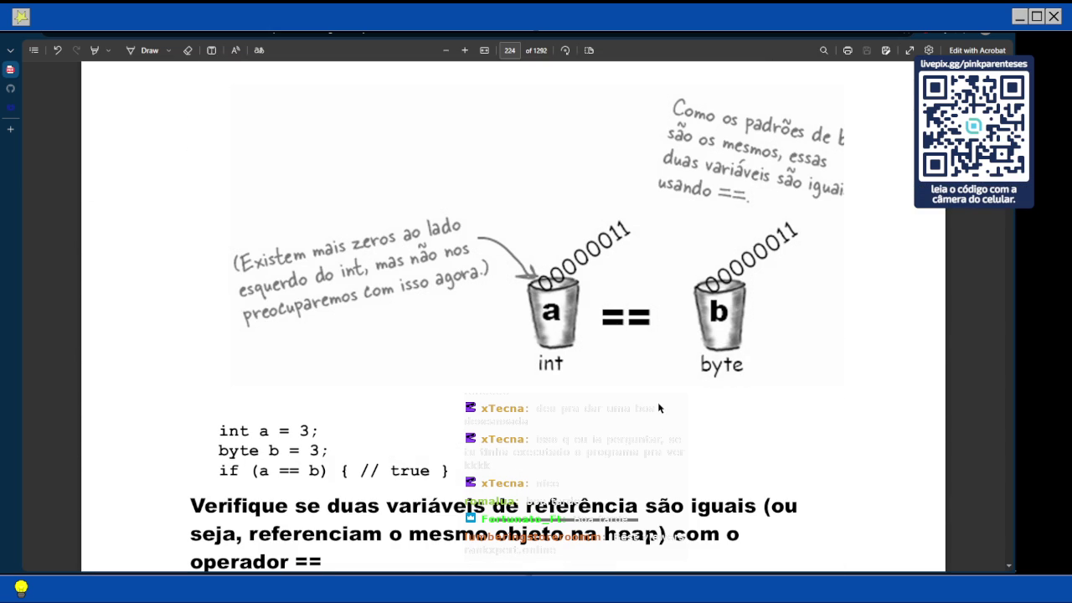
scroll(658, 408, "down", 2)
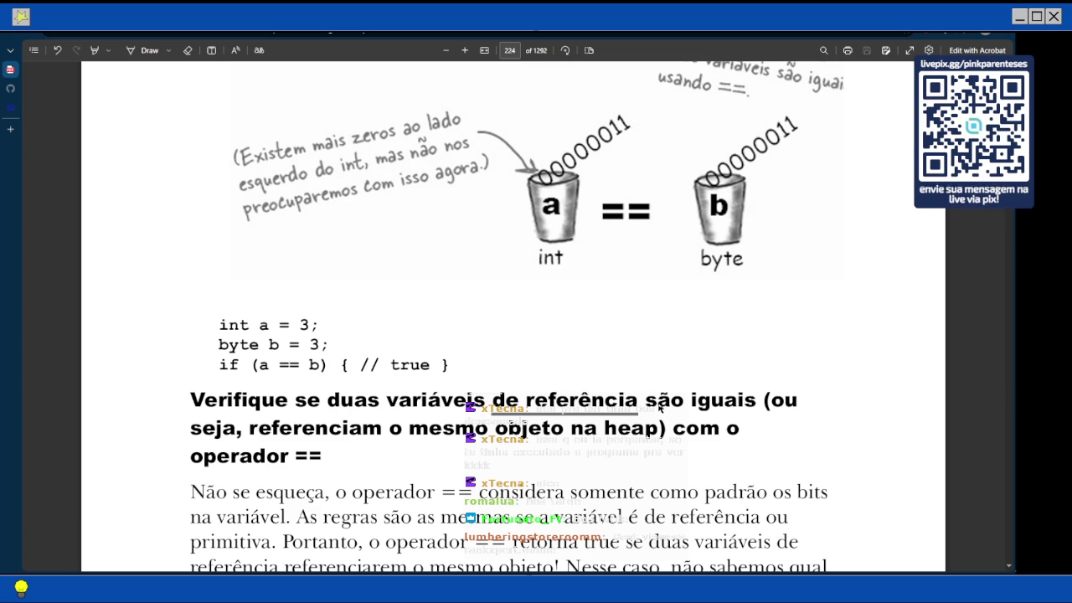
scroll(658, 407, "down", 1)
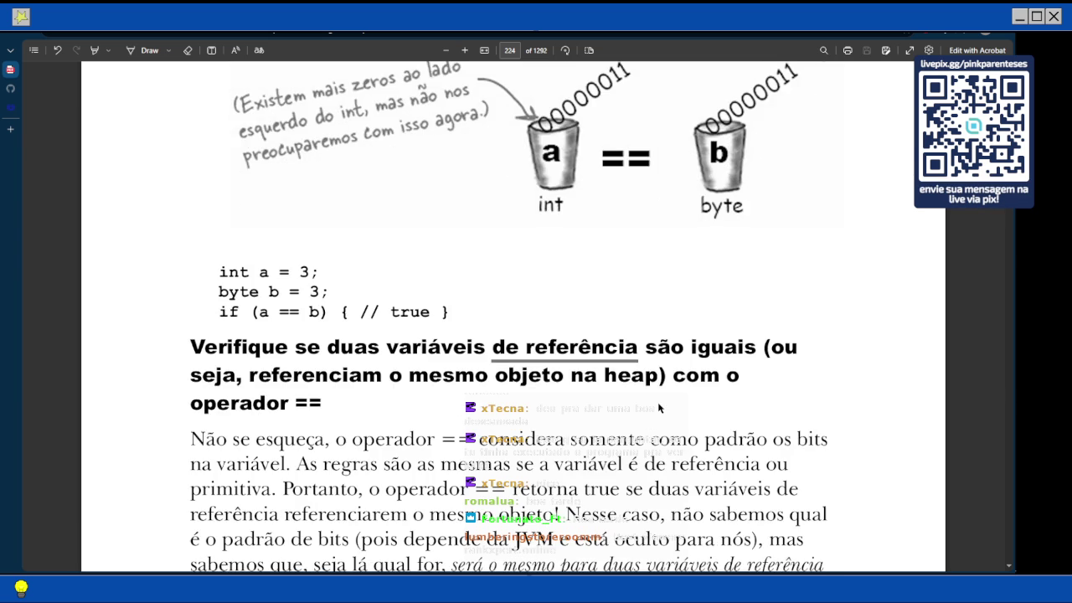
scroll(658, 407, "down", 2)
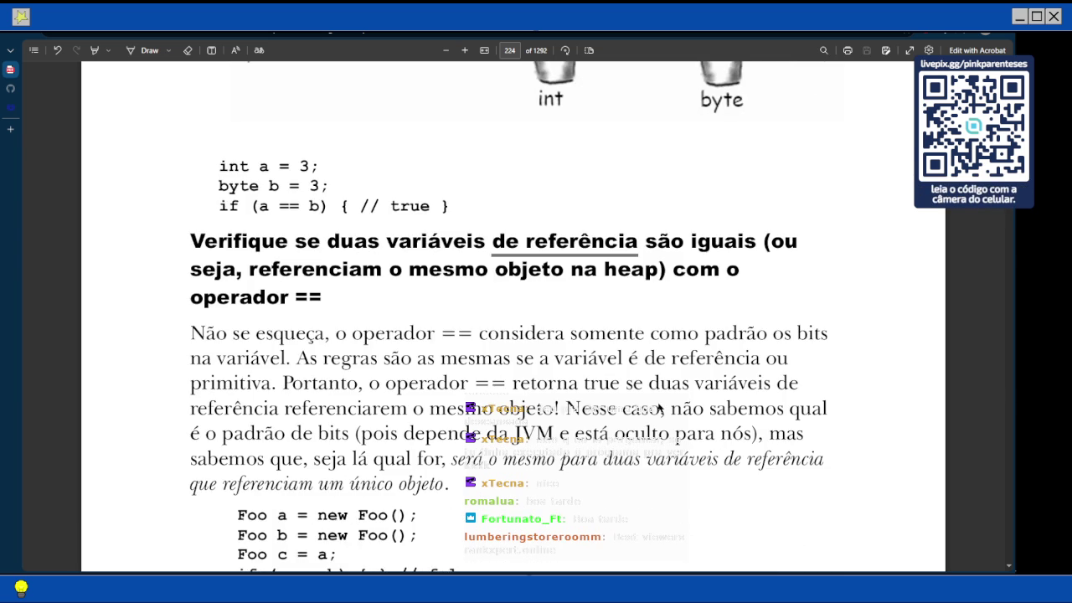
scroll(459, 369, "down", 2)
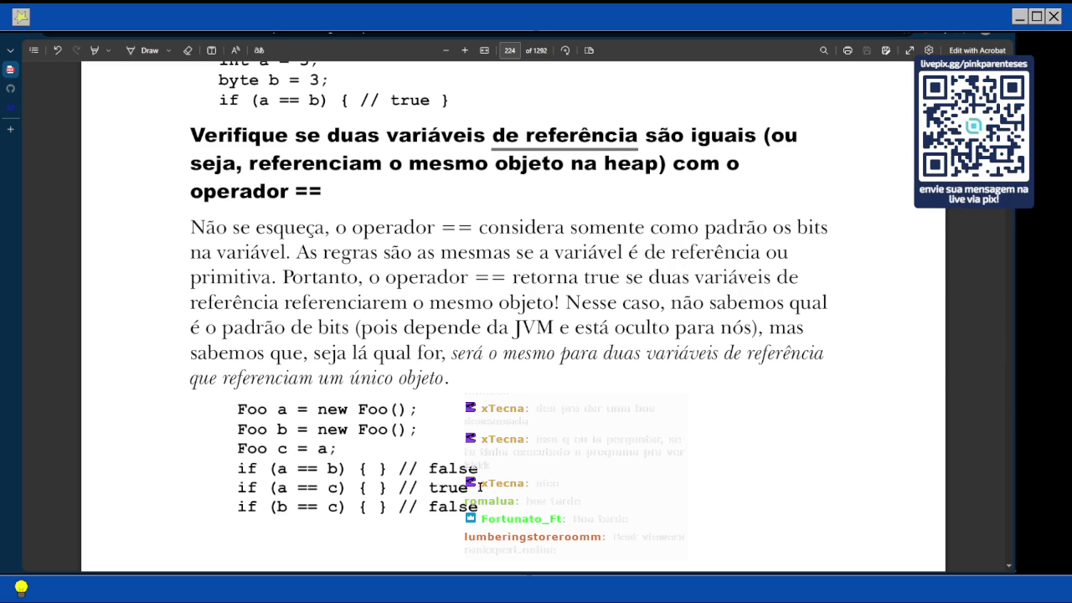
Scroll past the Foo code onto page 225, showing a and c equal under ==
scroll(313, 444, "down", 1)
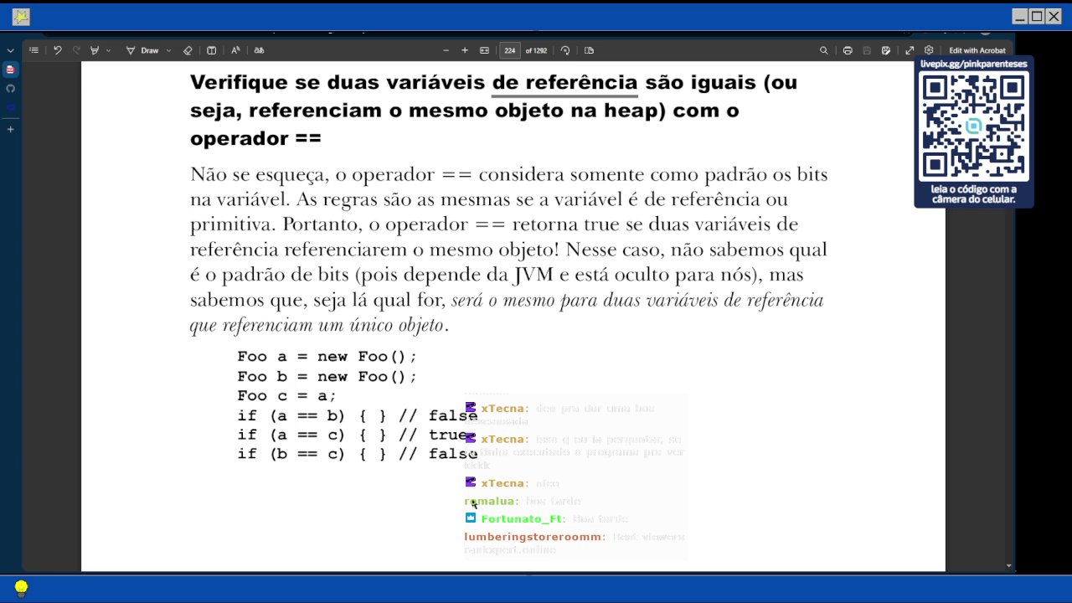
scroll(330, 417, "down", 1)
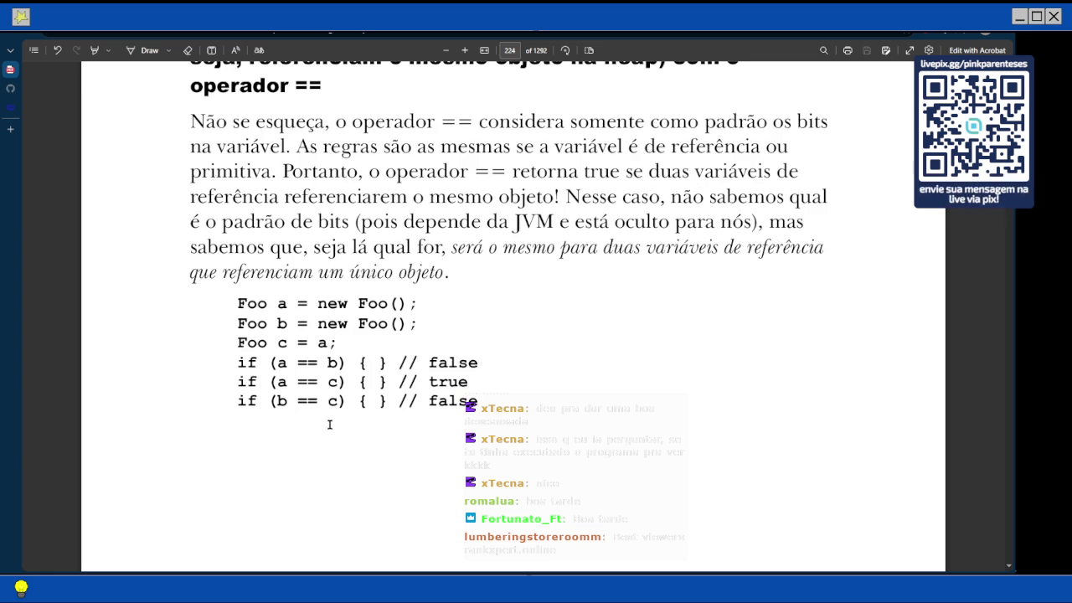
scroll(330, 483, "down", 5)
scroll(331, 483, "down", 3)
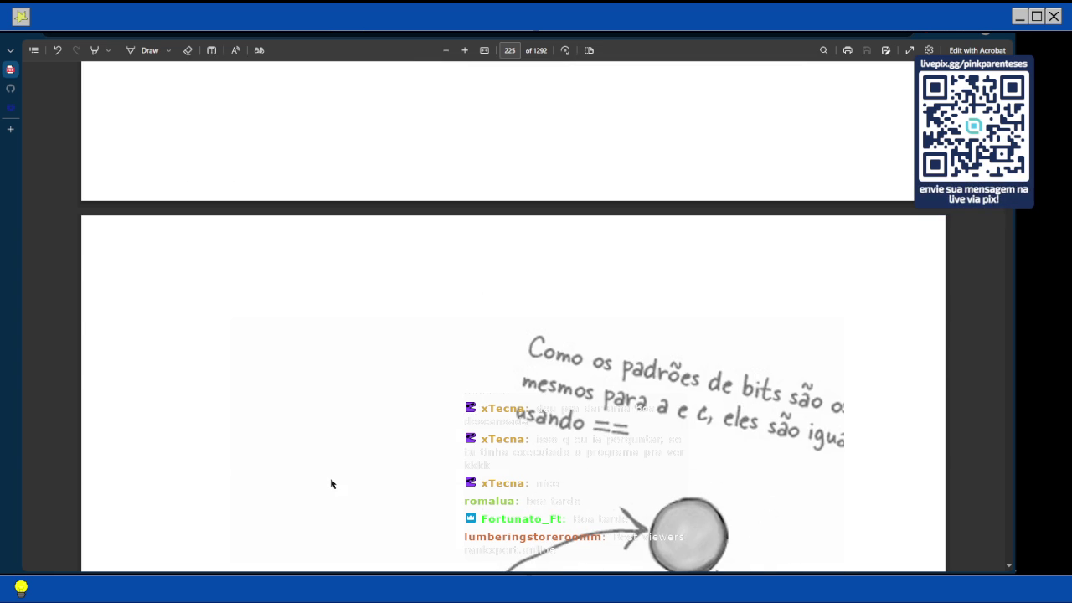
Scroll through pages 225–226 to the PONTOS DE BALA box on encapsulation and setters
scroll(592, 425, "down", 6)
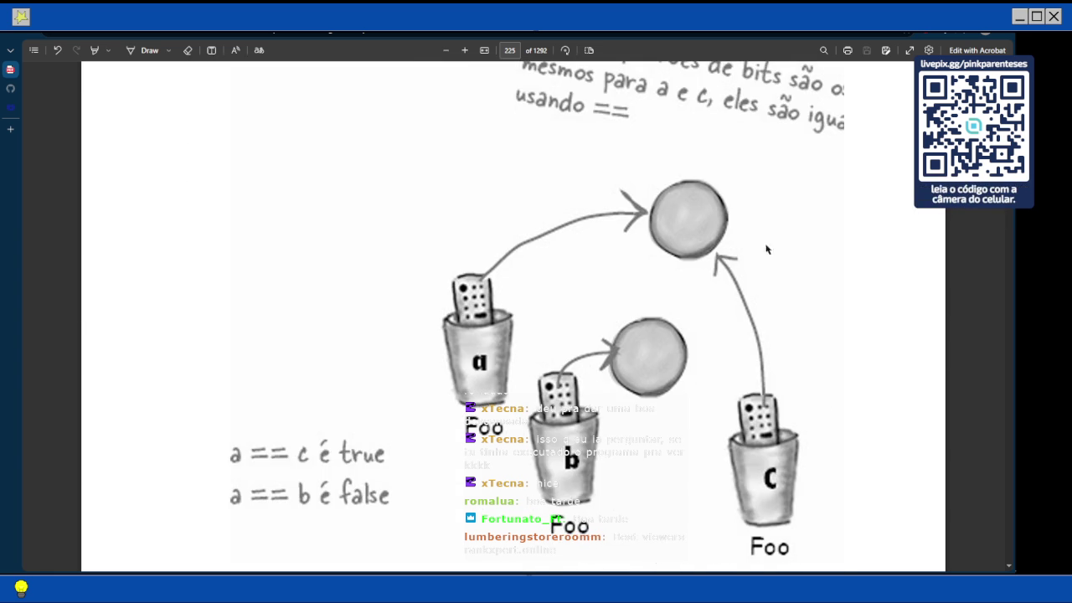
scroll(585, 378, "down", 1)
scroll(656, 237, "down", 3)
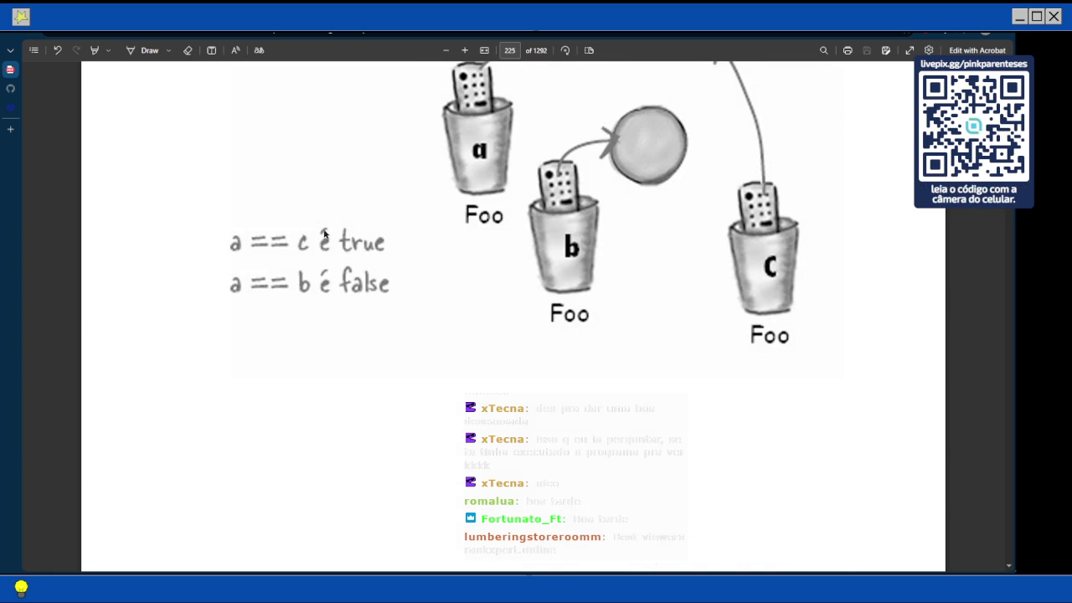
scroll(319, 286, "down", 4)
scroll(319, 286, "down", 5)
scroll(319, 285, "down", 1)
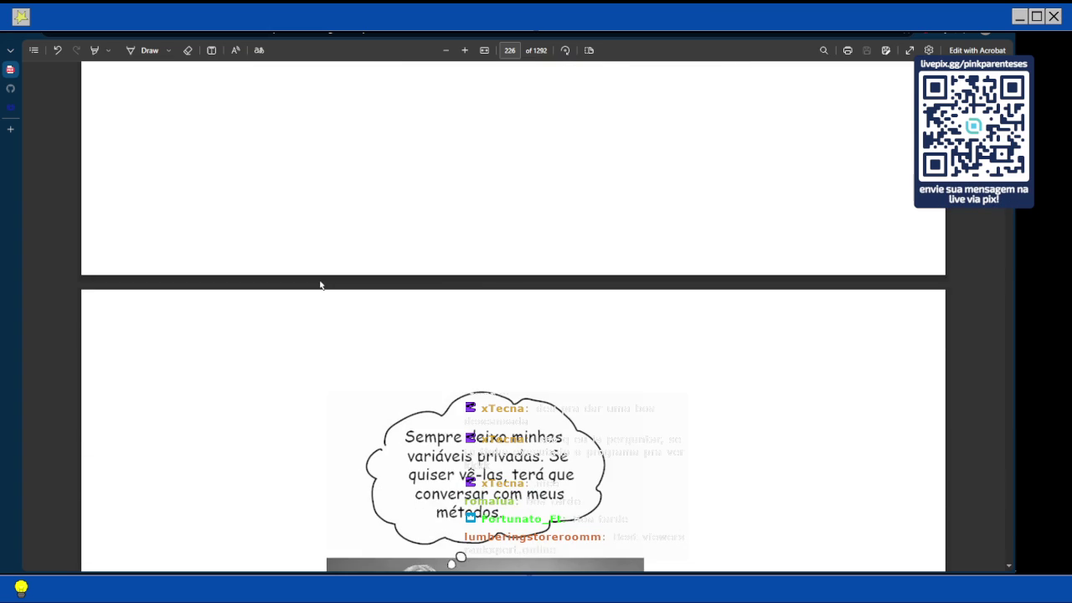
scroll(319, 285, "down", 3)
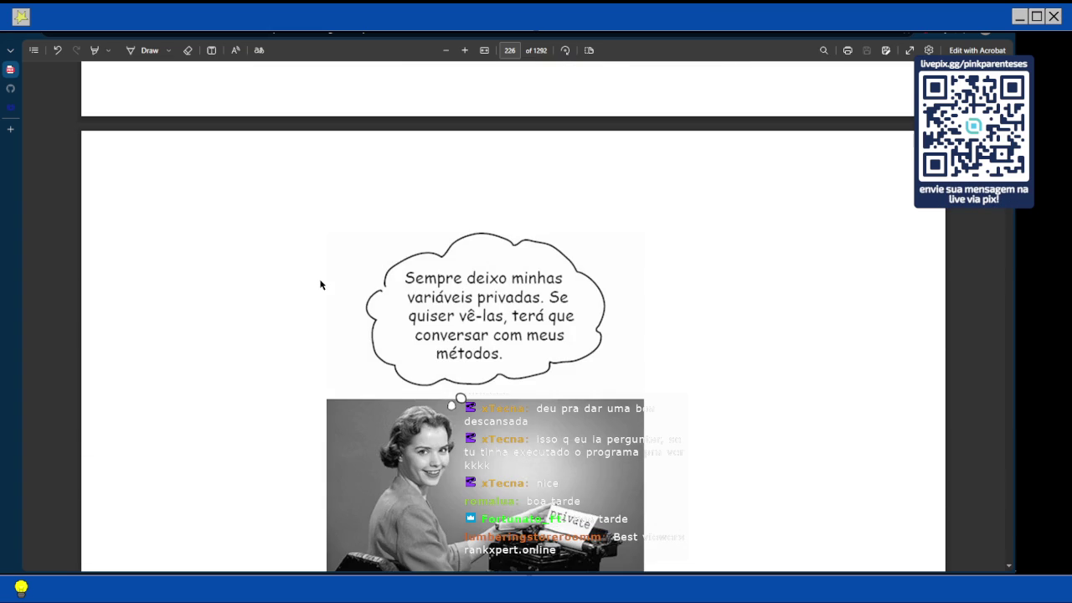
scroll(319, 285, "down", 5)
scroll(319, 286, "down", 4)
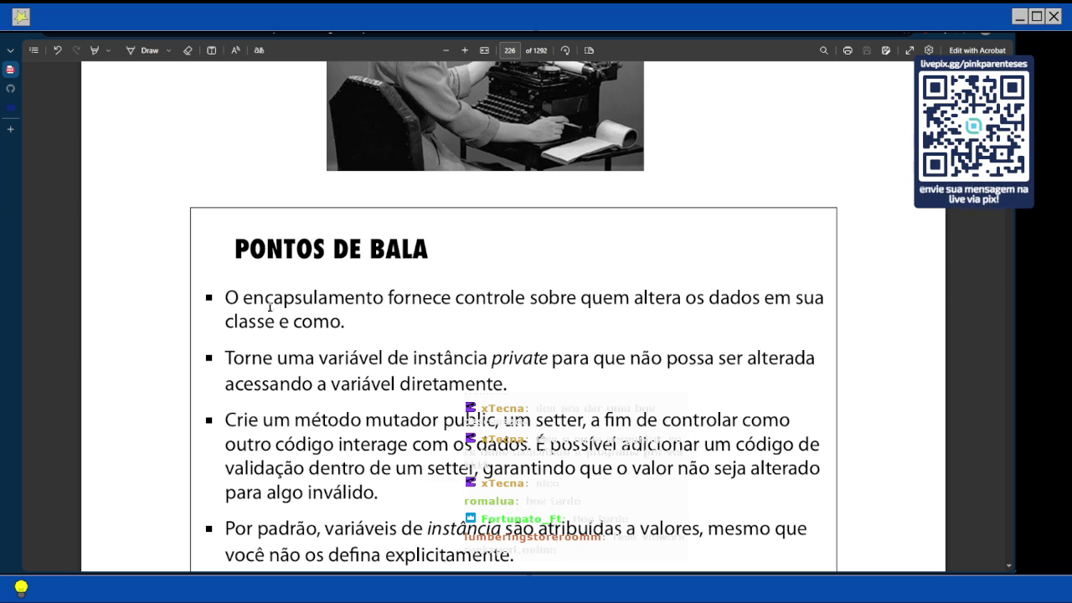
Select the word 'encapsulamento' in the first PONTOS DE BALA bullet
left_click_drag(241, 299, 381, 298)
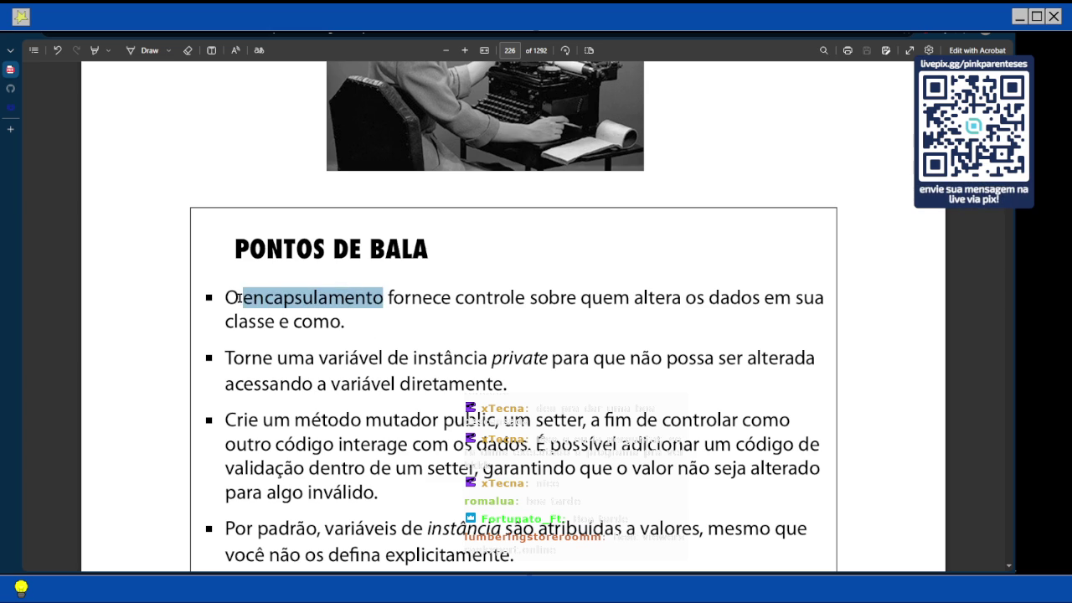
Search Bing for 'encapsulamento oop' and look over the results
left_click(333, 369)
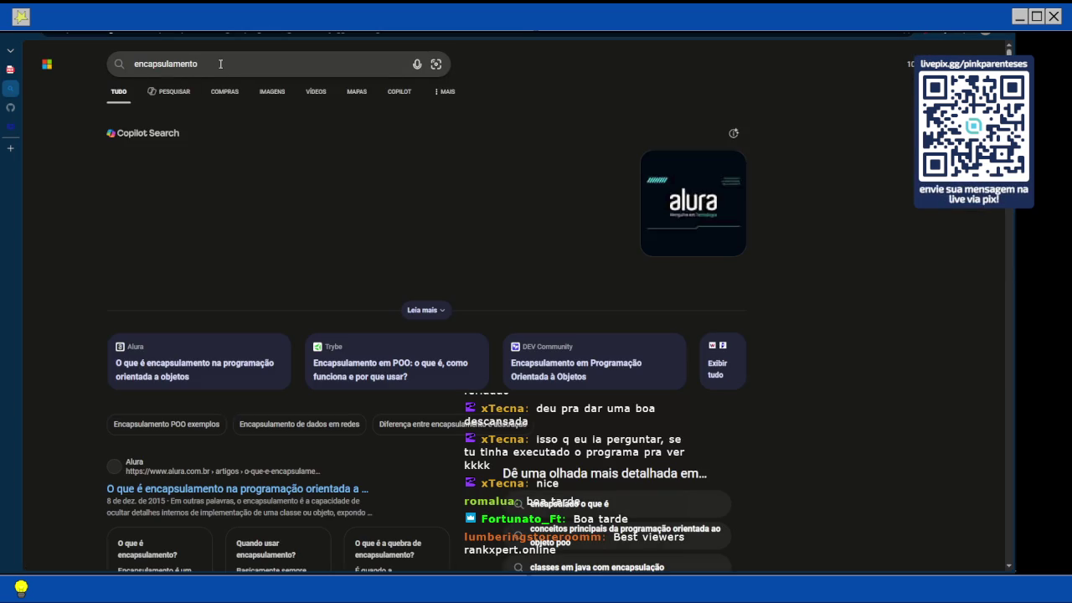
type("oop")
key("Return")
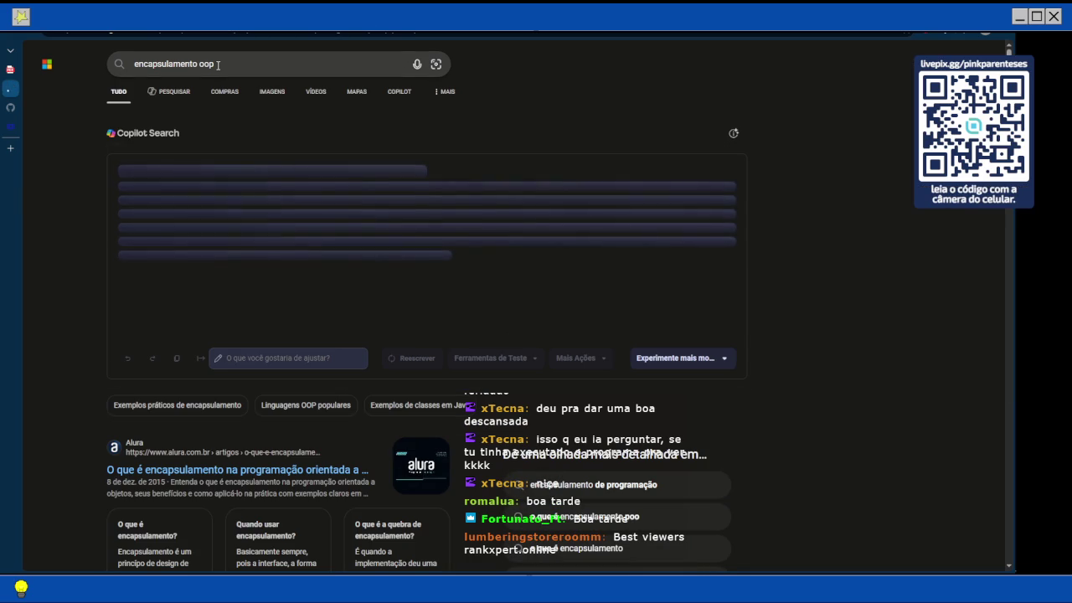
mouse_move(218, 65)
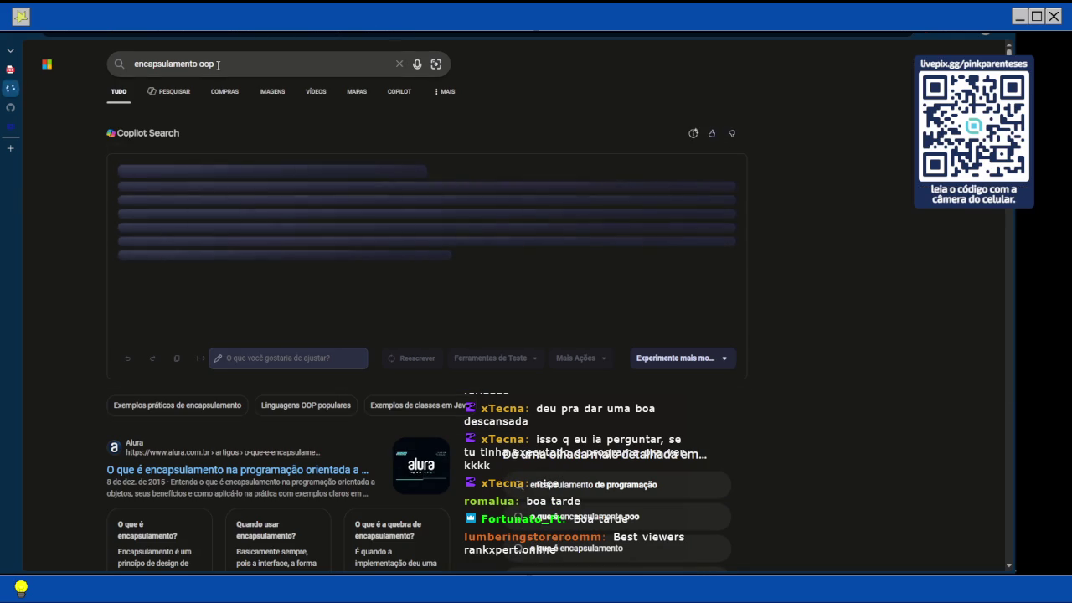
scroll(223, 137, "down", 5)
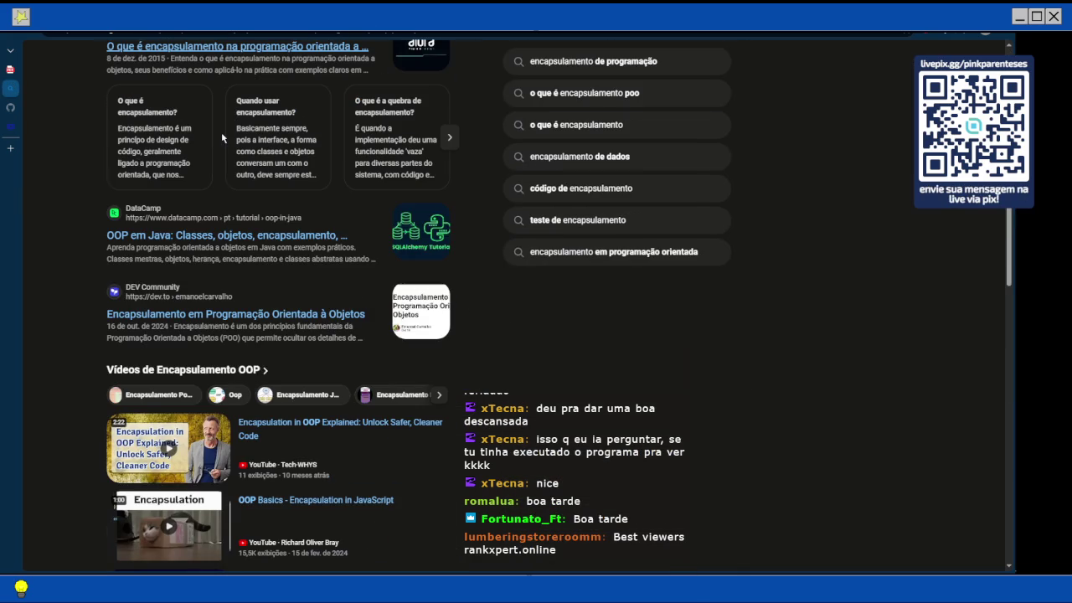
scroll(222, 137, "up", 5)
Revise the query to 'encapsulamento in english oop', then return to the PDF tab
left_click(199, 65)
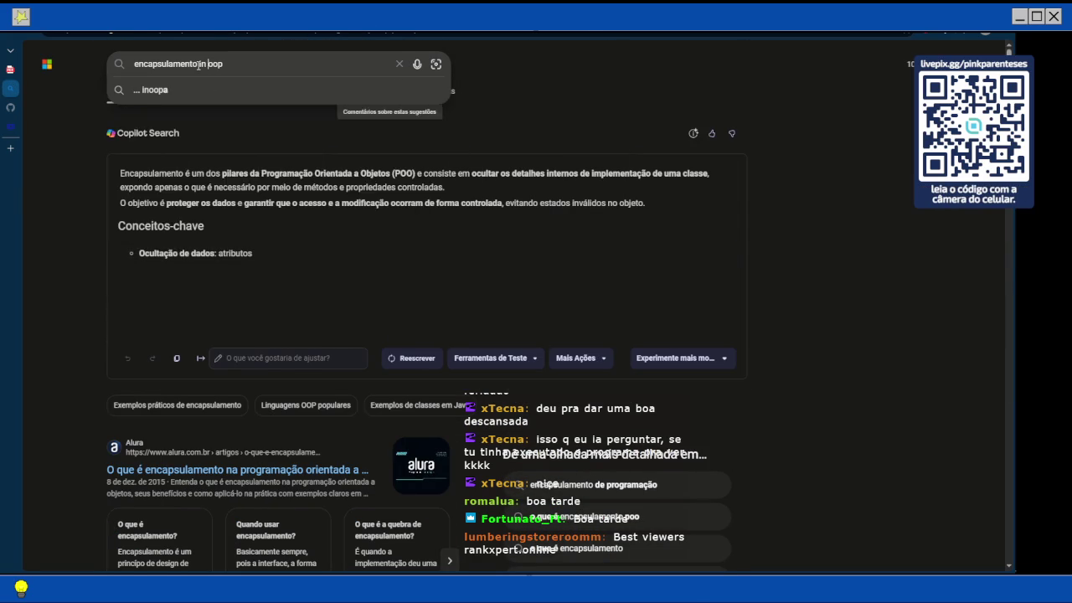
type("in e")
type("nglish")
key("Return")
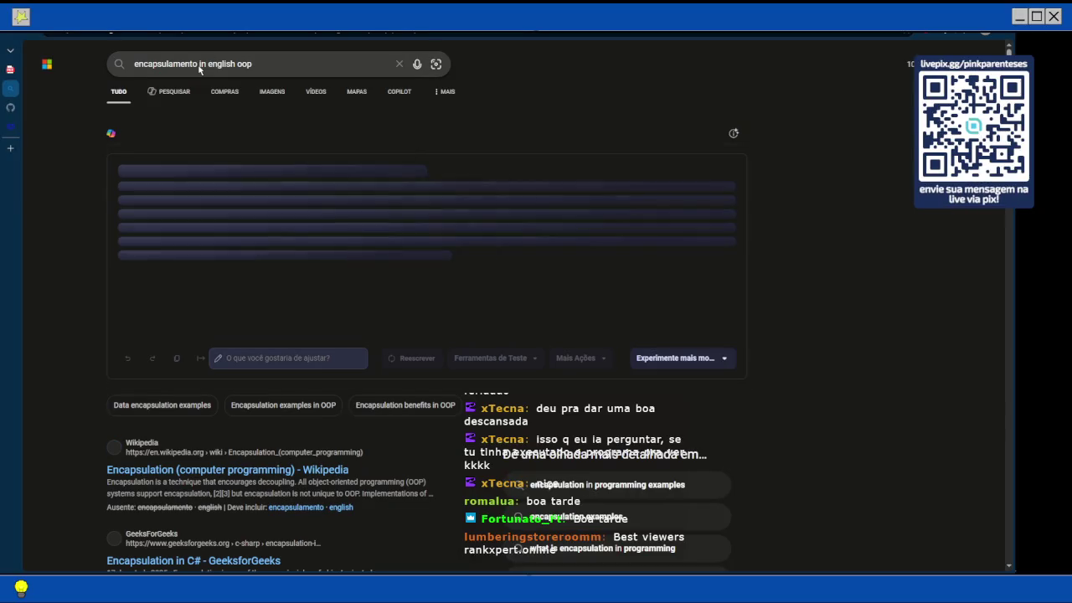
key("ctrl+shift+Tab")
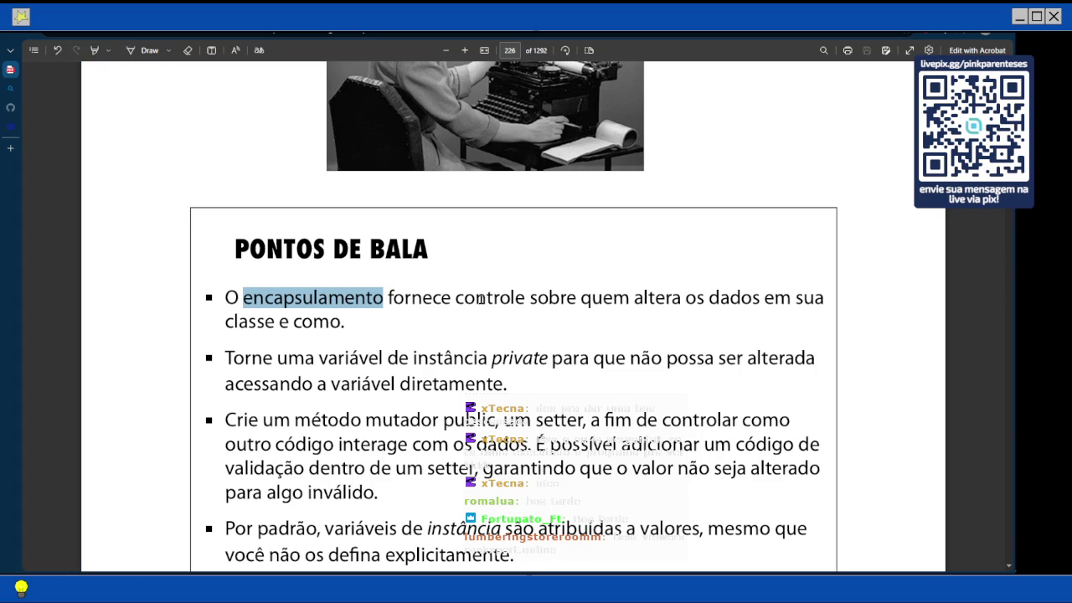
scroll(482, 301, "down", 1)
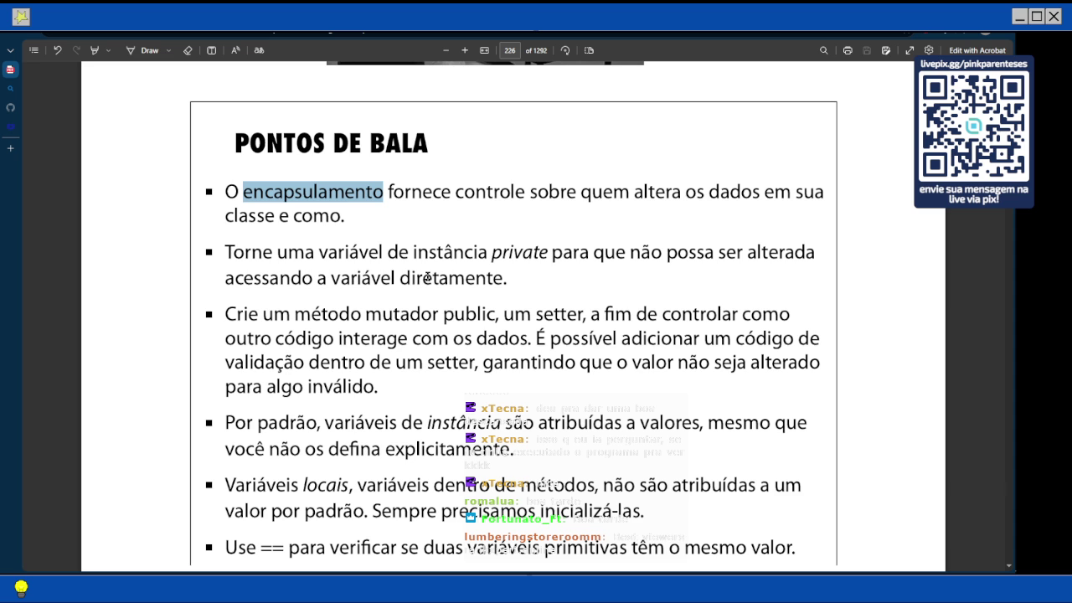
scroll(747, 345, "down", 1)
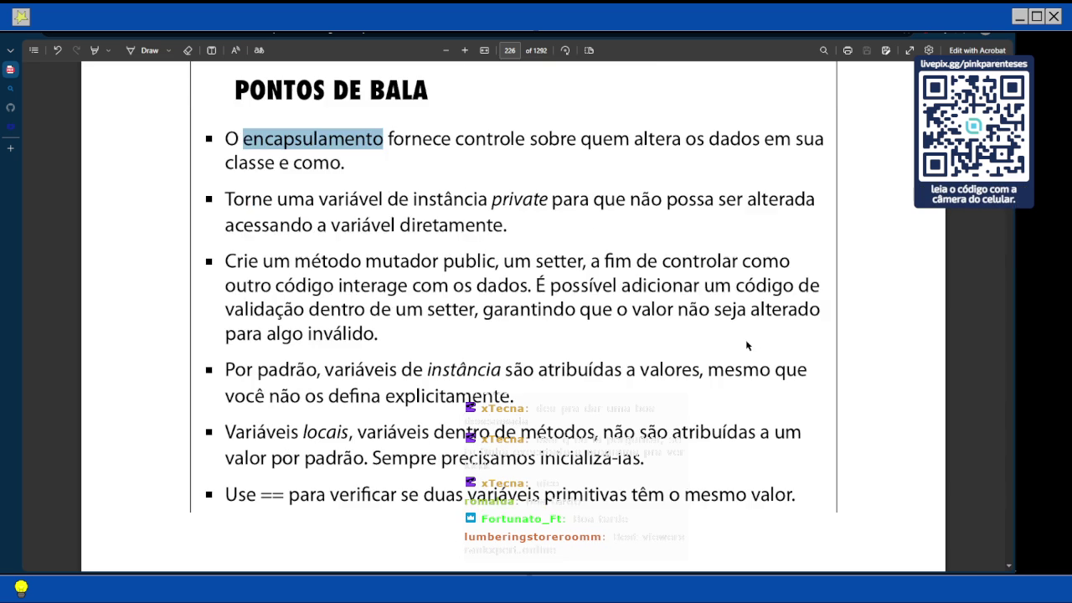
scroll(683, 427, "down", 2)
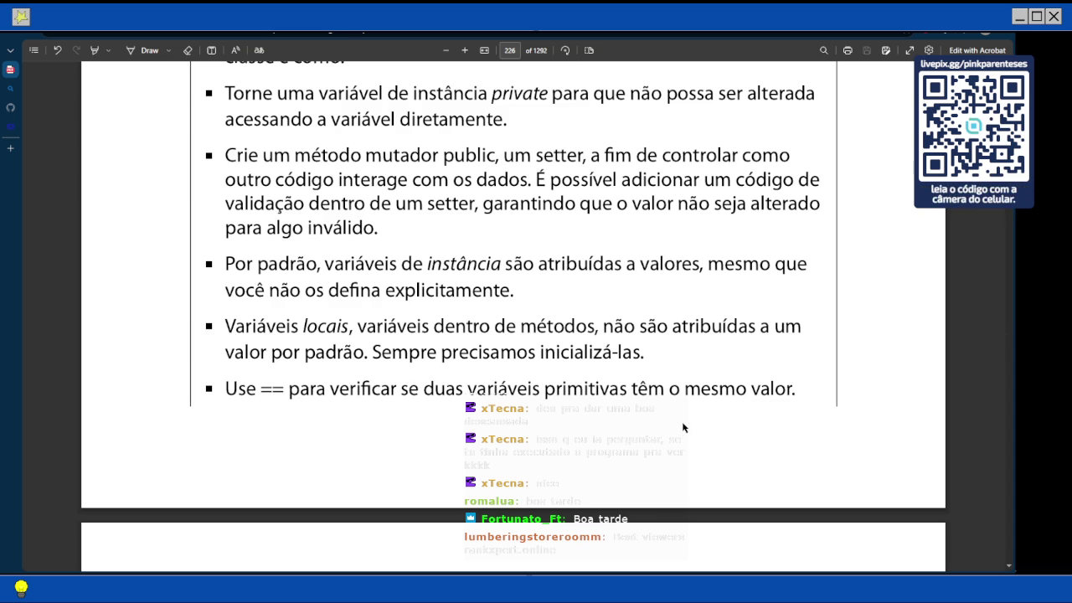
scroll(686, 432, "down", 1)
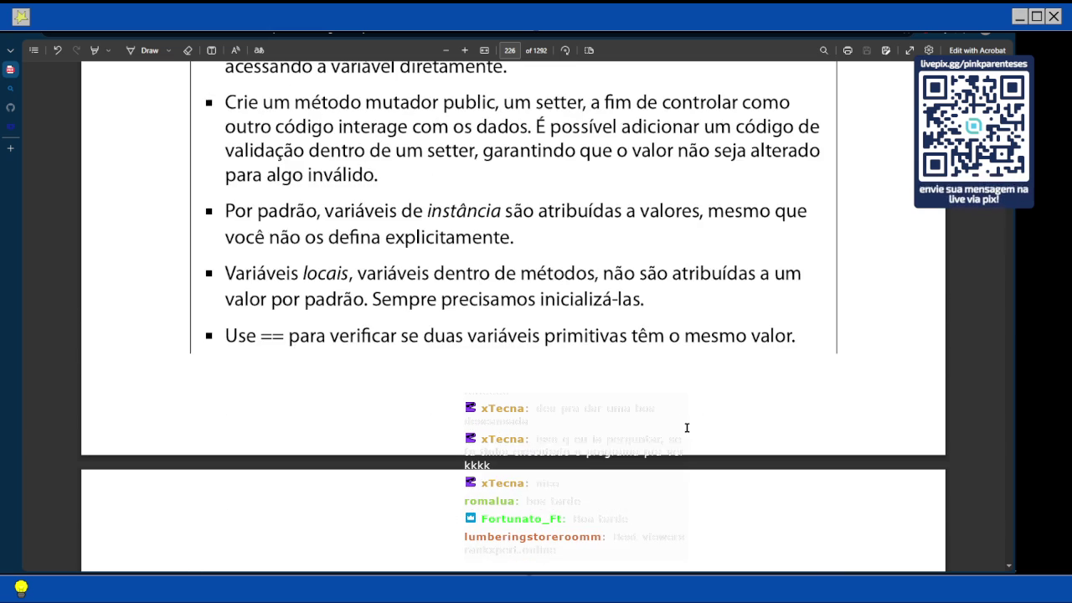
scroll(687, 428, "down", 3)
Scroll to page 227's 'Aponte o seu lápis' exercise 'O que é válido?' with the calcArea code
scroll(687, 427, "down", 1)
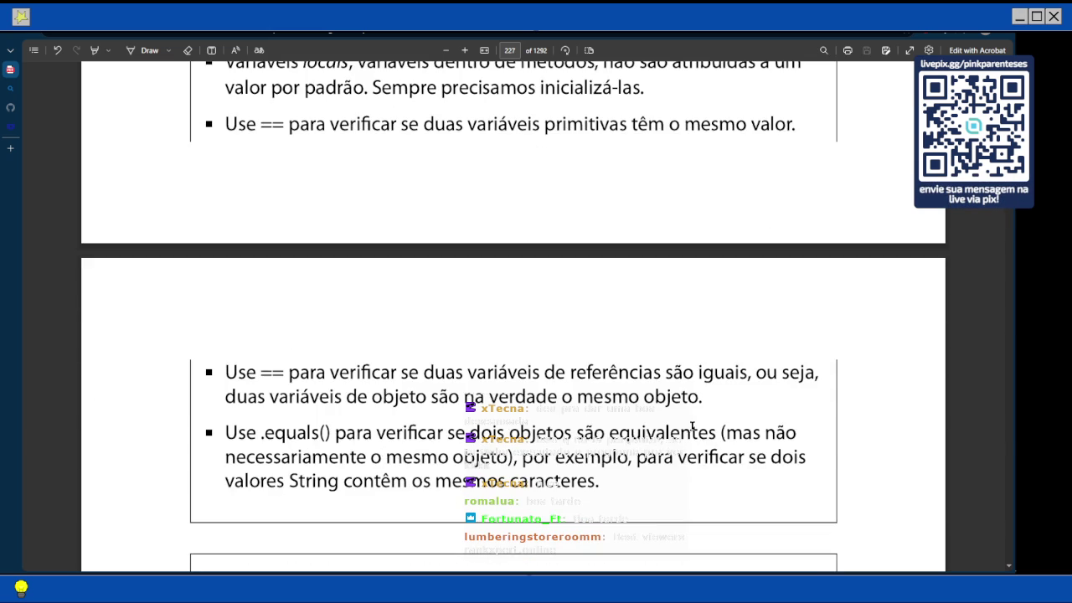
scroll(690, 427, "down", 1)
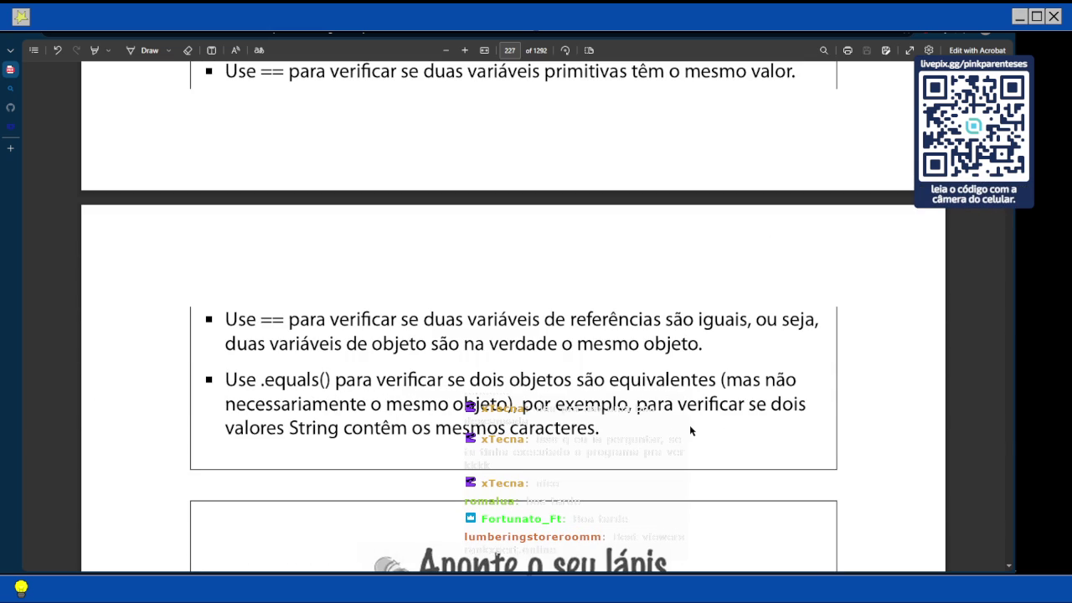
scroll(686, 432, "up", 6)
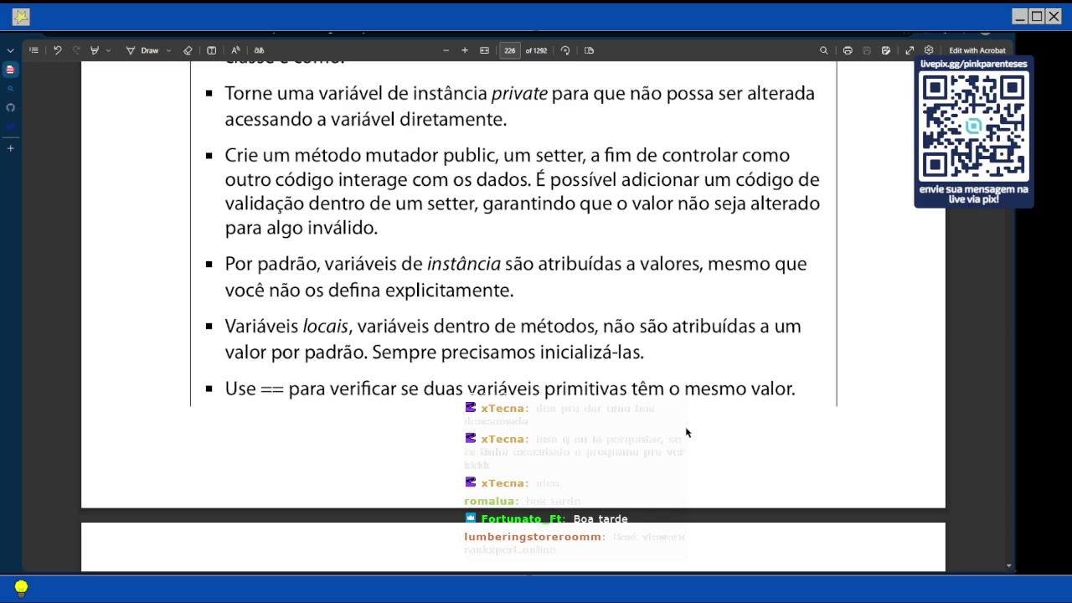
scroll(686, 432, "up", 3)
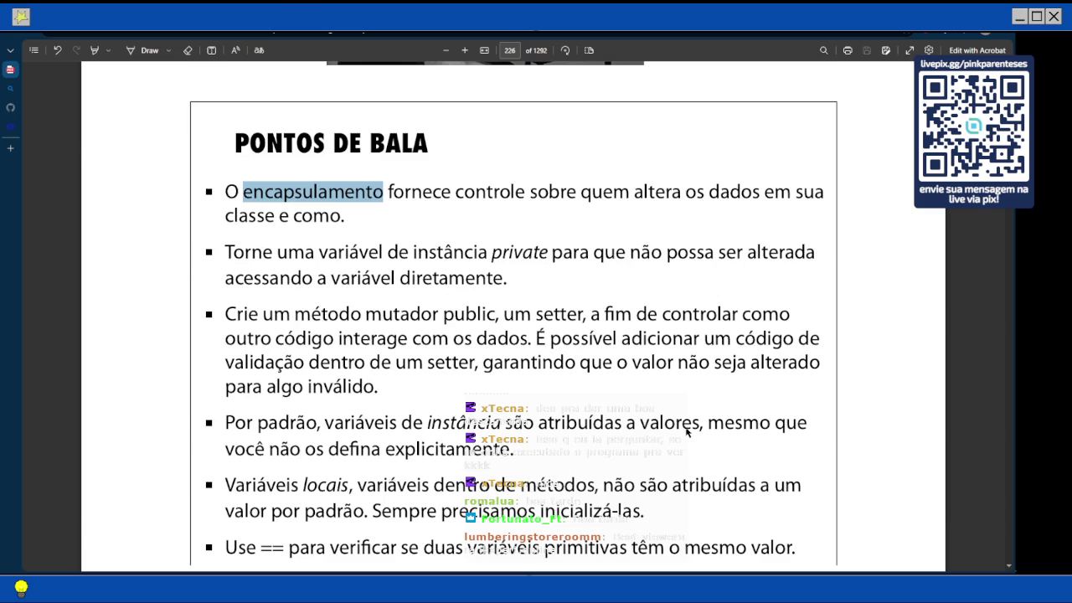
scroll(685, 432, "down", 9)
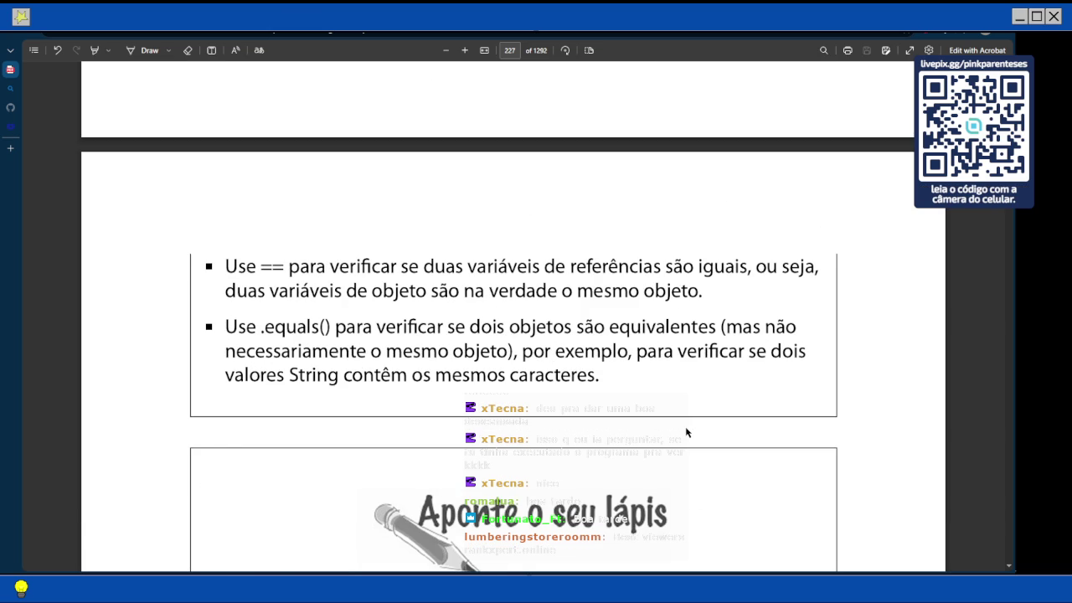
scroll(686, 432, "down", 3)
scroll(685, 432, "down", 15)
scroll(686, 432, "down", 8)
scroll(686, 432, "up", 8)
scroll(685, 432, "up", 6)
scroll(685, 432, "up", 5)
scroll(670, 436, "up", 5)
scroll(637, 445, "up", 4)
scroll(636, 444, "up", 5)
Add the heading '### Encapsulation, getters and setters' below the code block and begin its first bullet
key("alt+Tab")
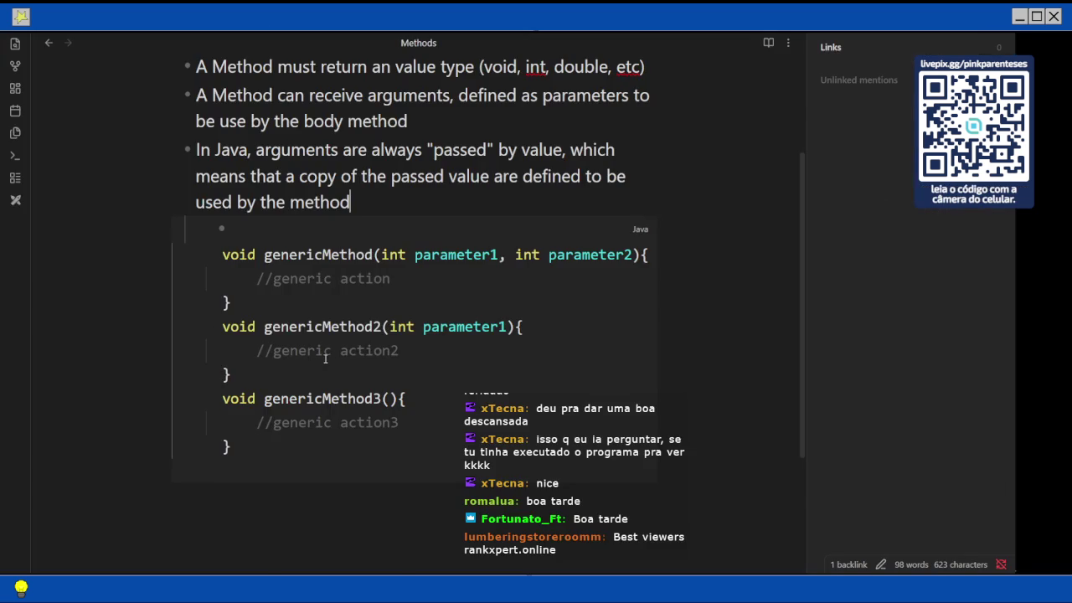
scroll(319, 366, "up", 3)
scroll(318, 366, "down", 4)
scroll(213, 418, "down", 1)
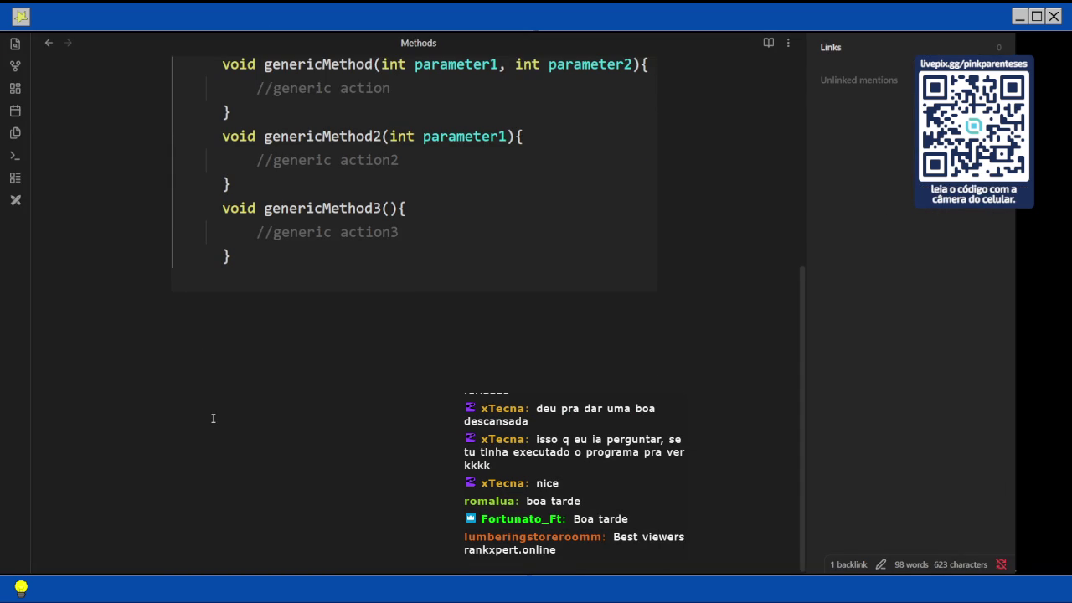
left_click(201, 342)
key("BackSpace")
key("BackSpace")
key("Return")
key("Return")
type("### E")
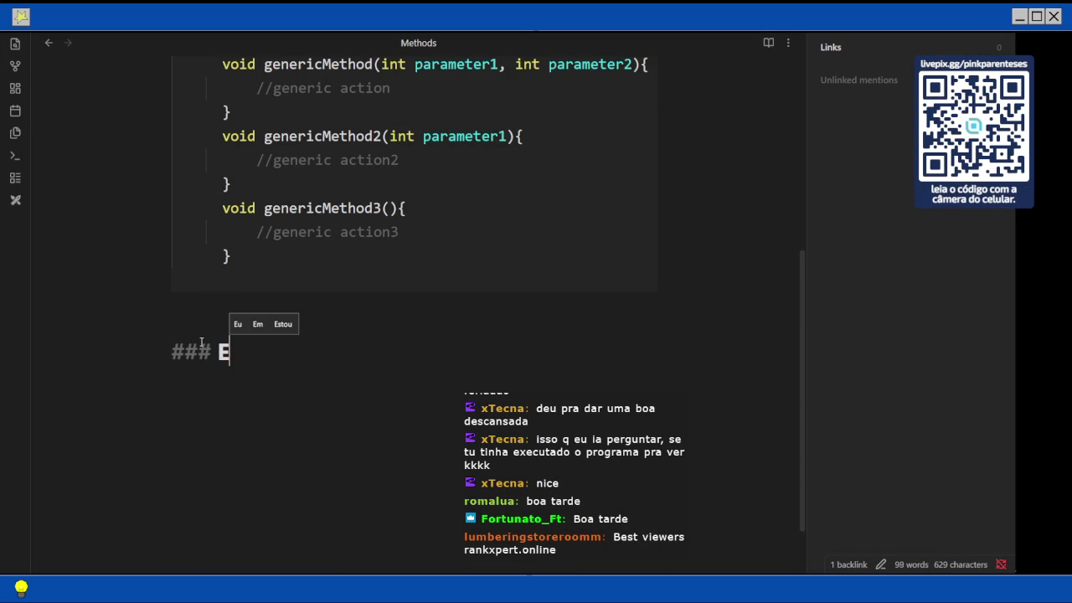
type("ncap")
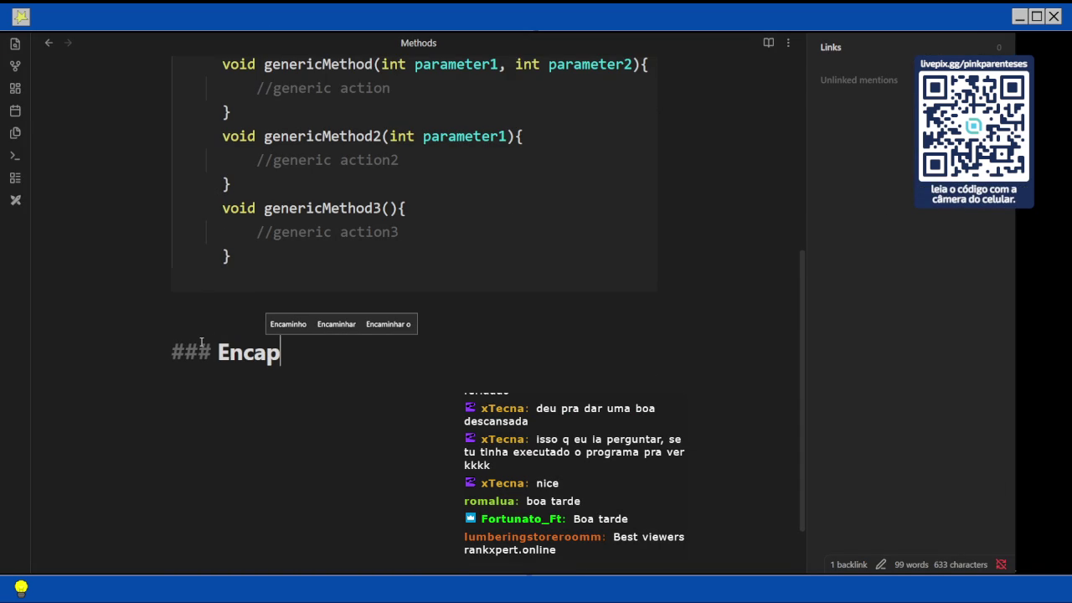
type("sulation")
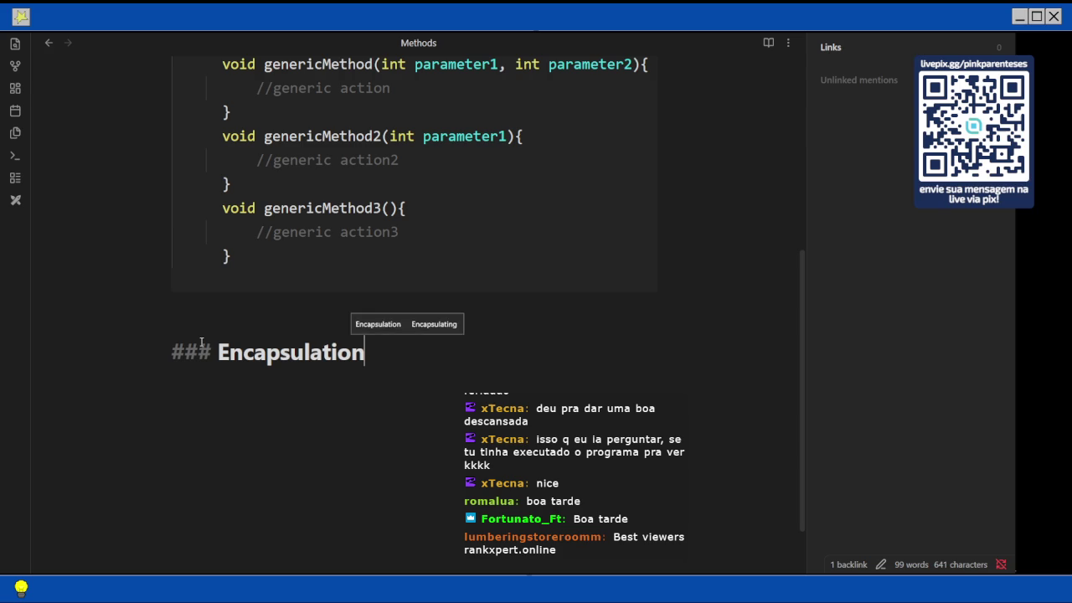
type(", getters an")
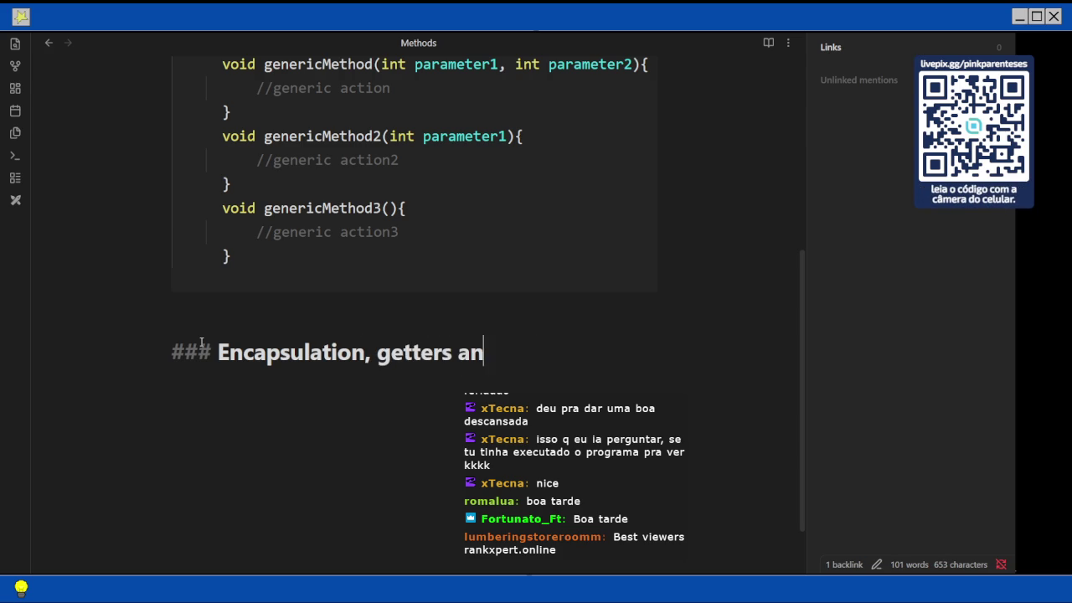
type("d setters")
key("Return")
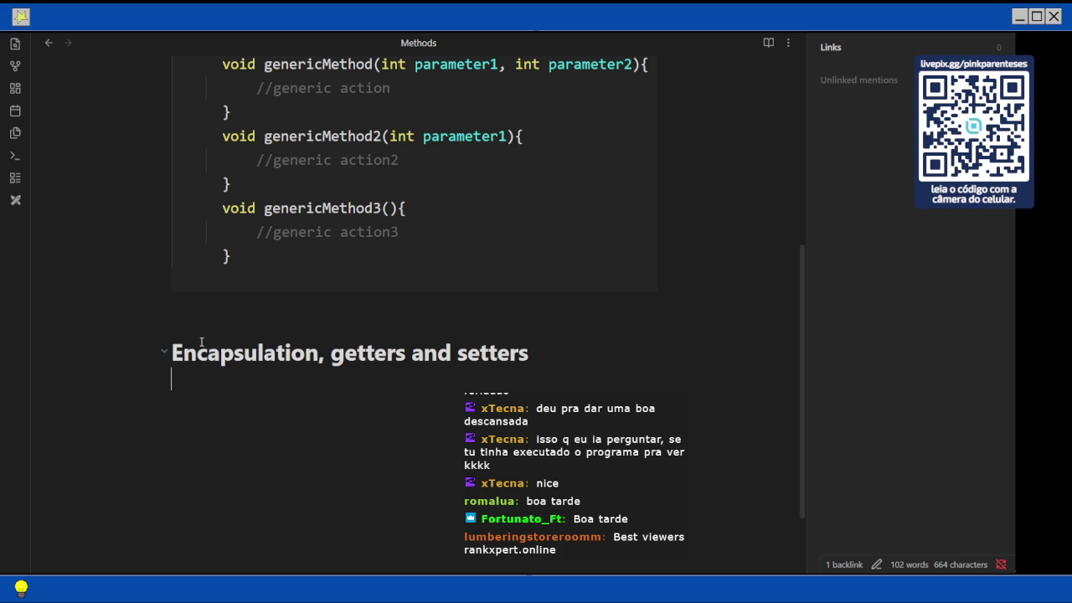
type("- ")
type("E")
type("ncapsulation m")
type("eans to p")
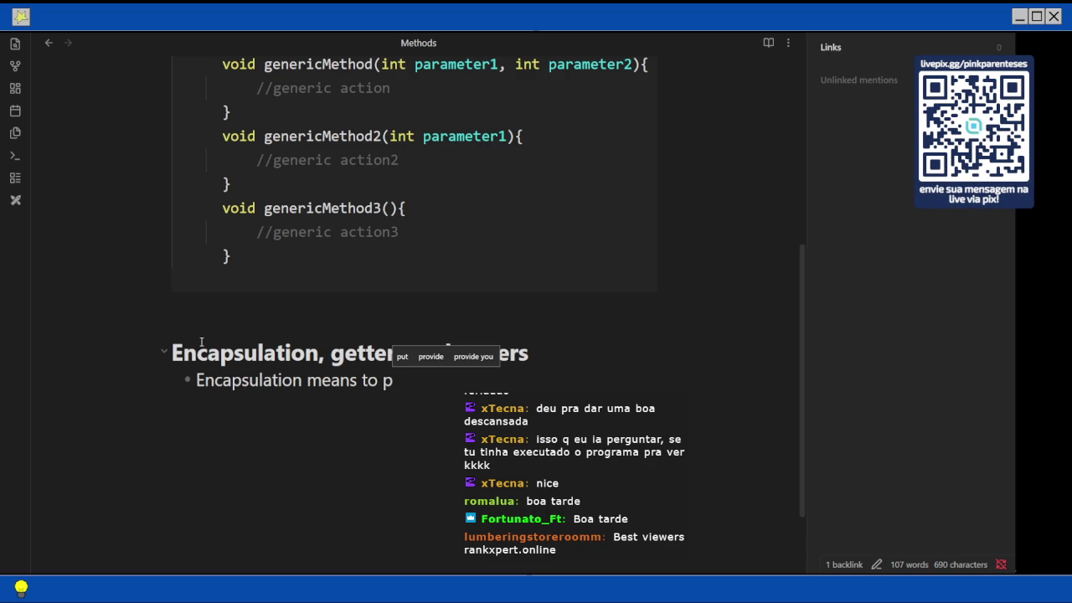
Write the bullet 'Encapsulation means to _privatize_ your instance variables from unexpected/wrong values and modifications'
type("rivate_")
key("Left")
key("Left")
key("Left")
key("Left")
key("Left")
key("Left")
key("Left")
type("_")
key("End")
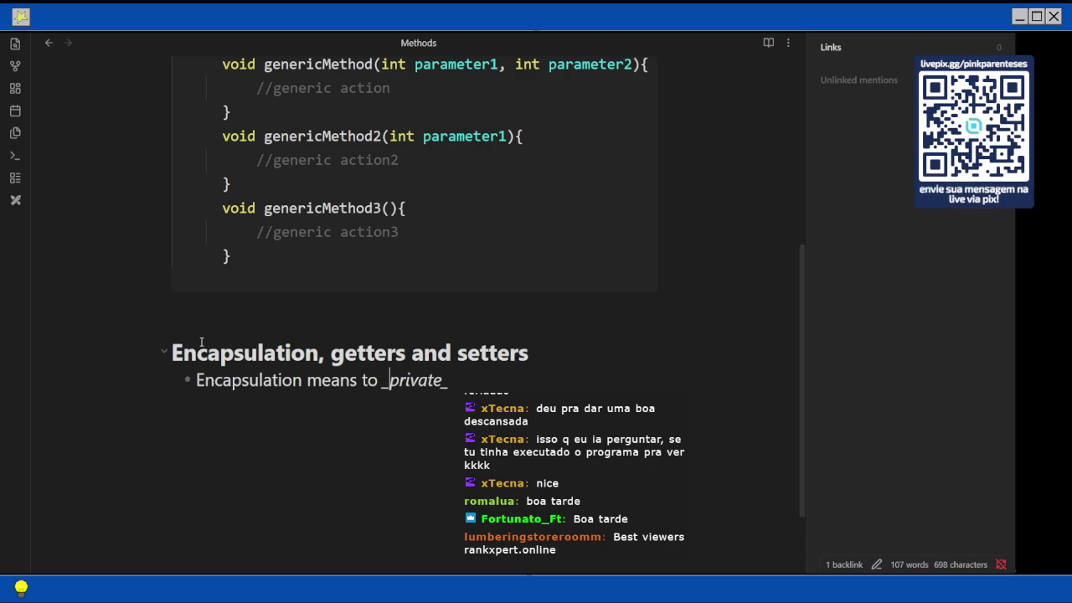
key("BackSpace")
key("BackSpace")
type("iz")
type("e_")
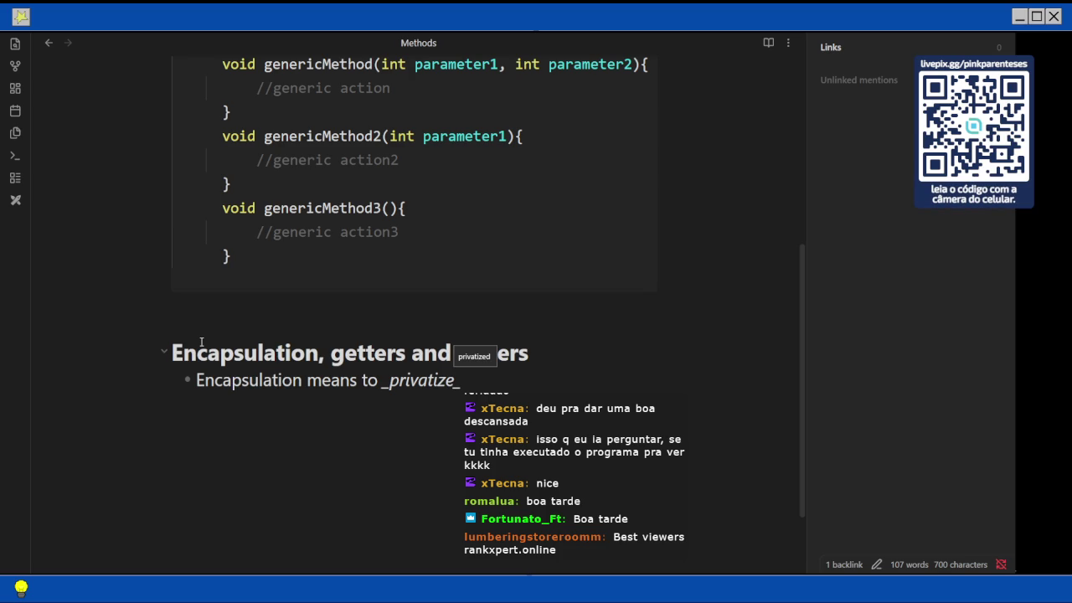
type(" yo")
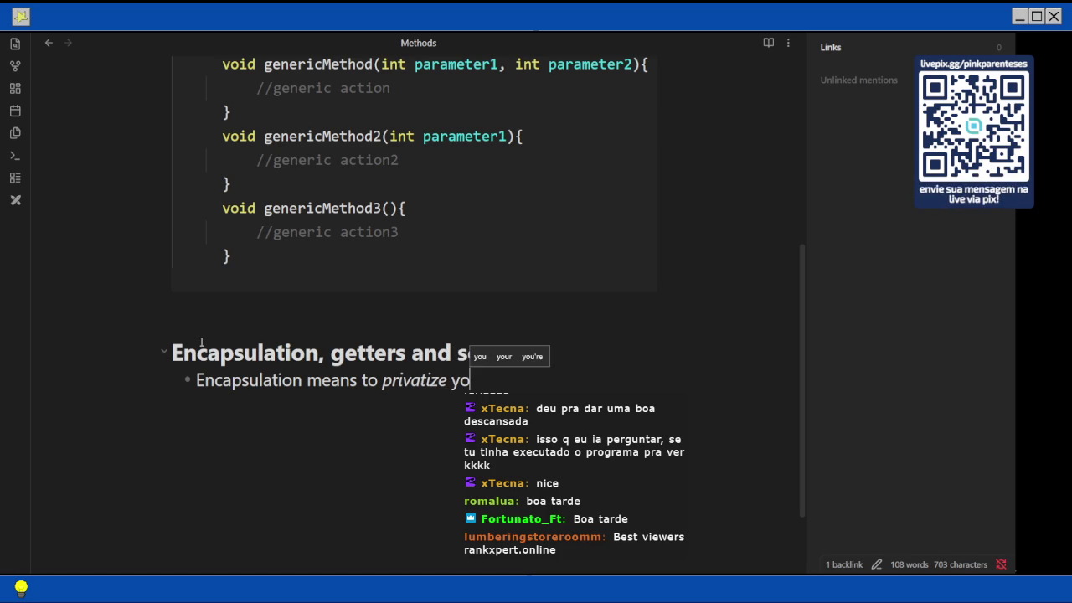
type("ur")
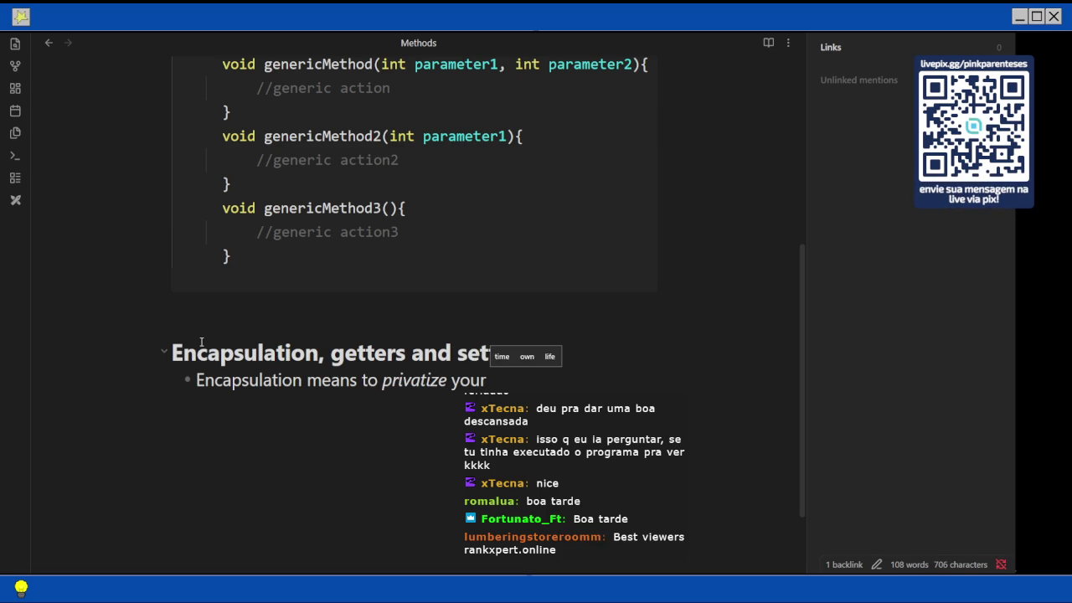
type(" instance variables from")
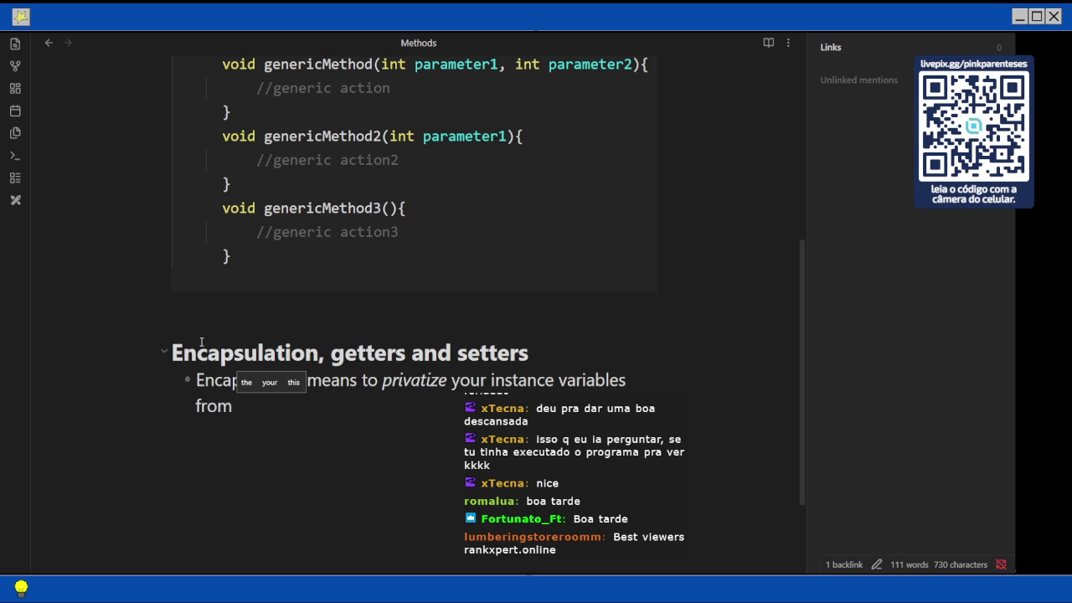
type("unexpec")
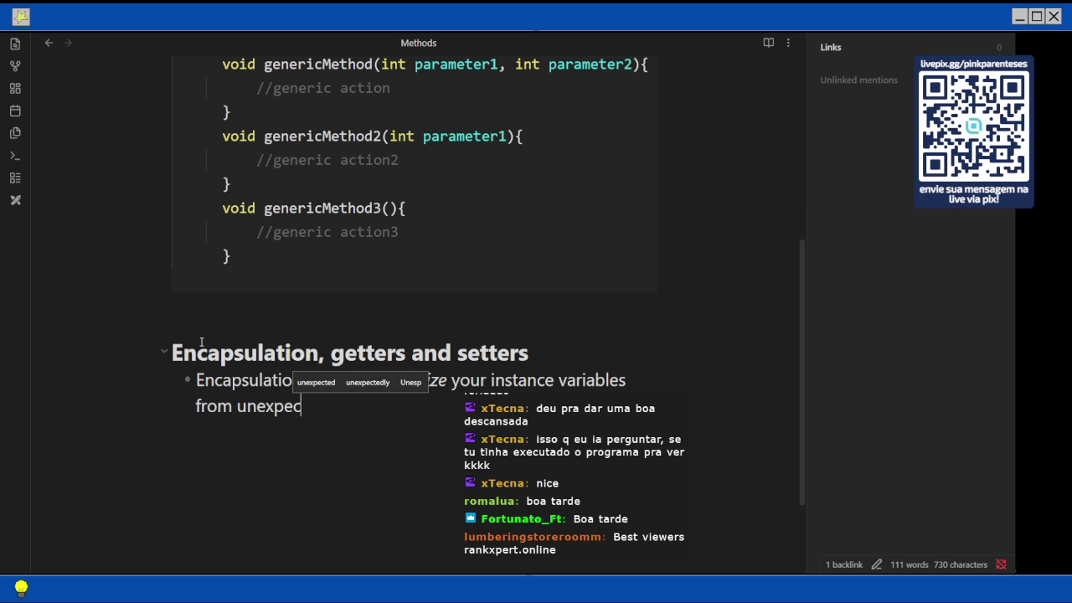
type("ted")
type("/wro")
key("BackSpace")
type("rong")
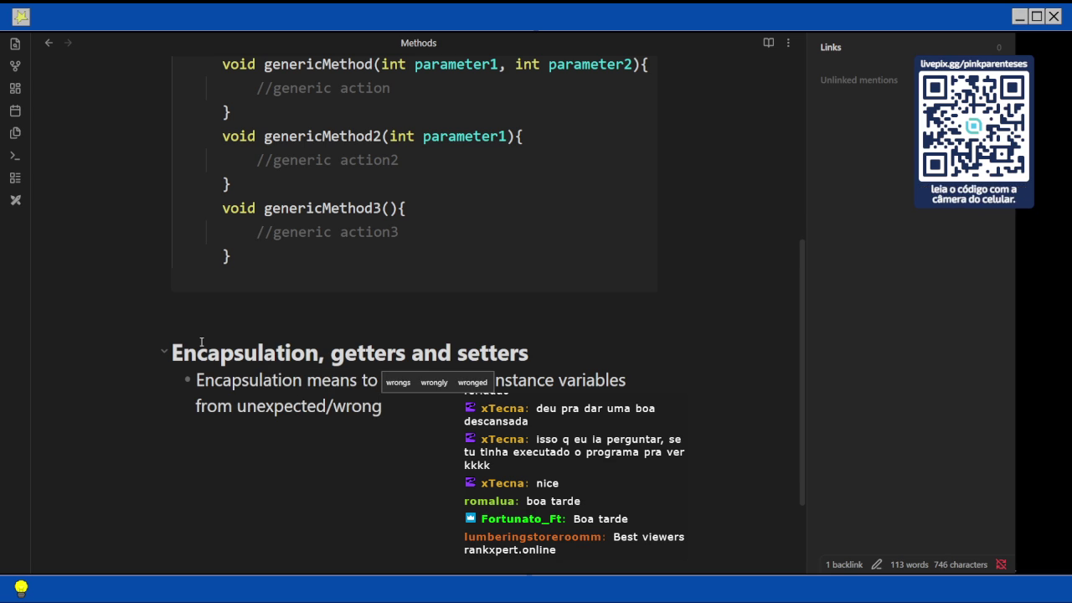
type(" values and modificati")
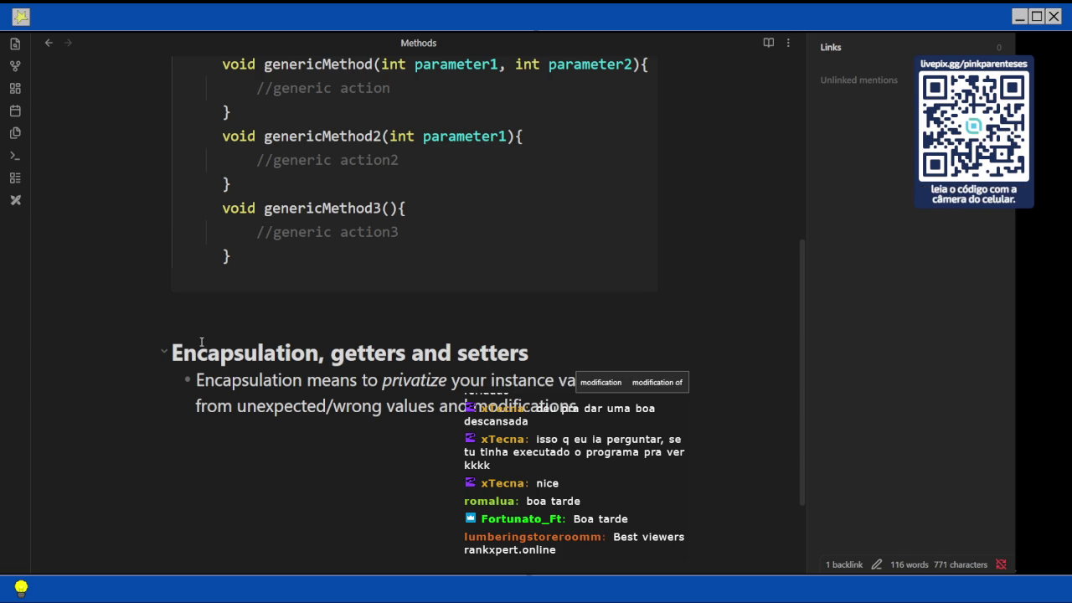
type("ons")
Append the sentence '. It turns your code more protected' to that bullet
key("BackSpace")
type(". It turn")
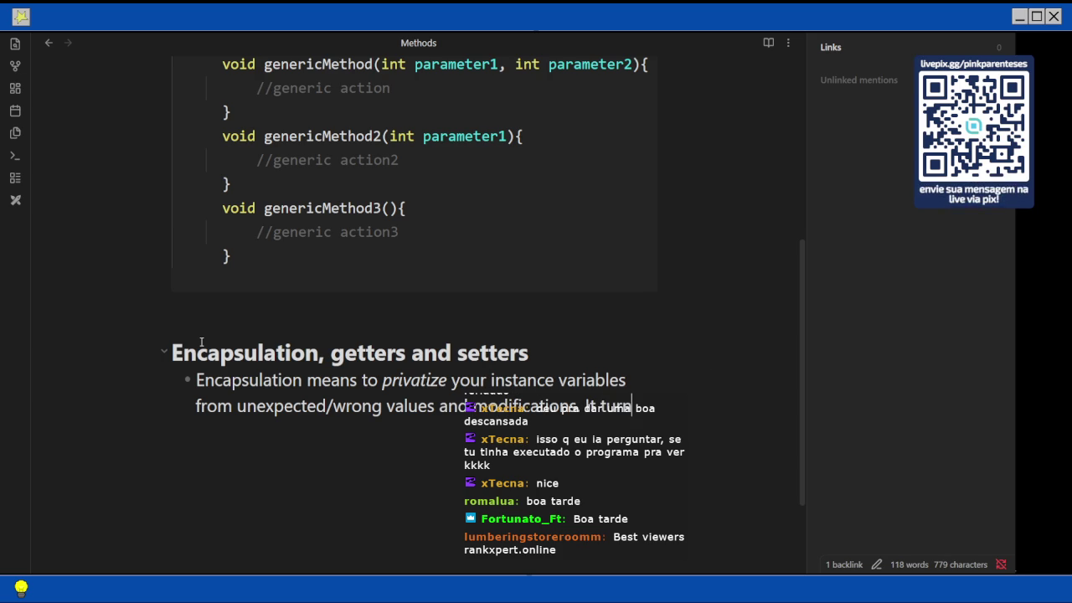
type("s")
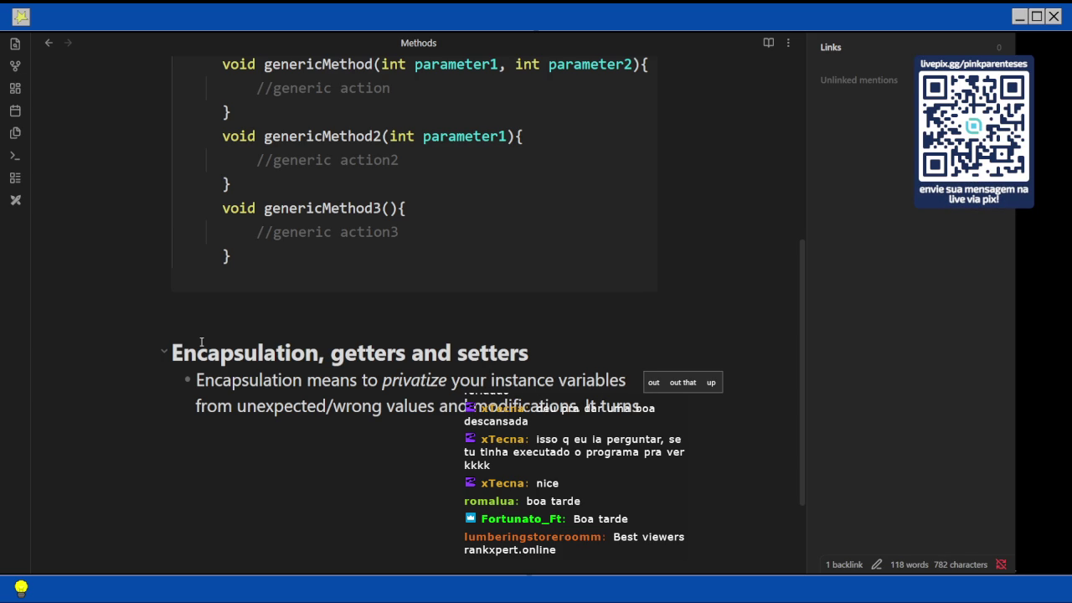
type(" your ")
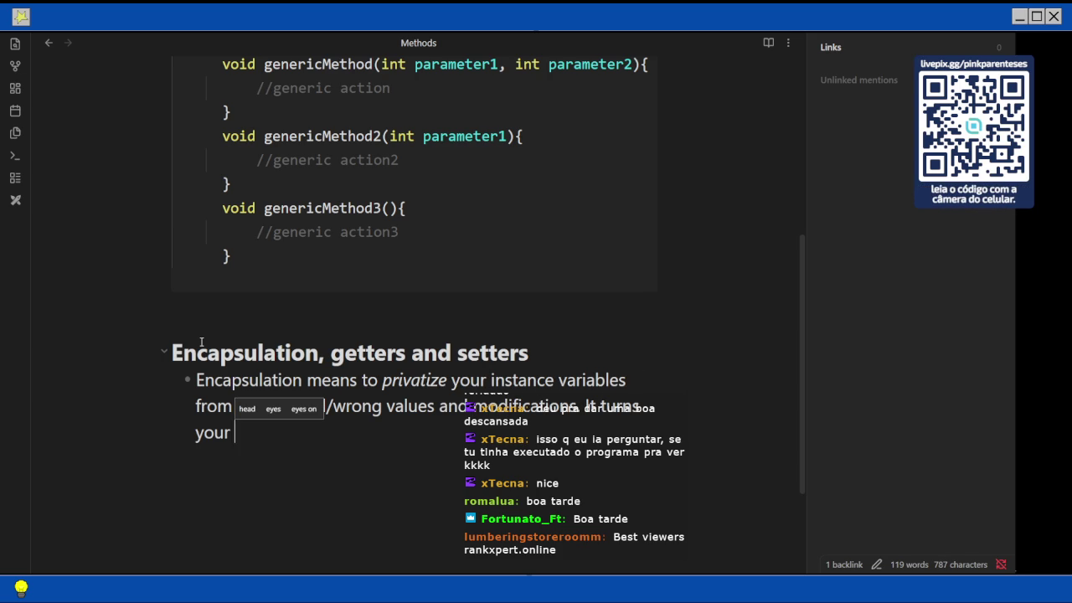
type("code more propo")
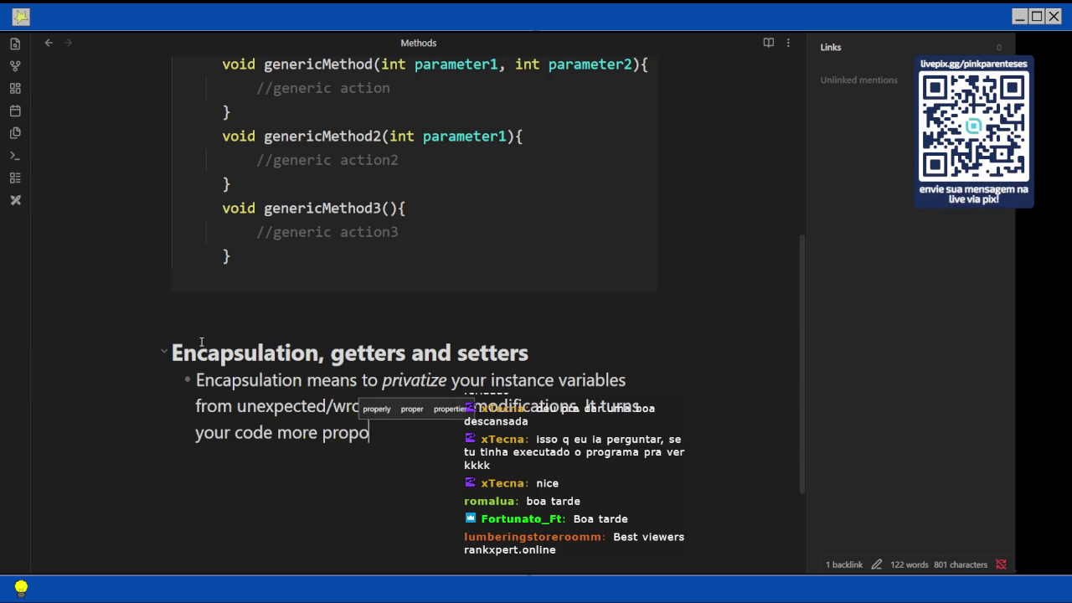
key("BackSpace")
key("BackSpace")
type("tected")
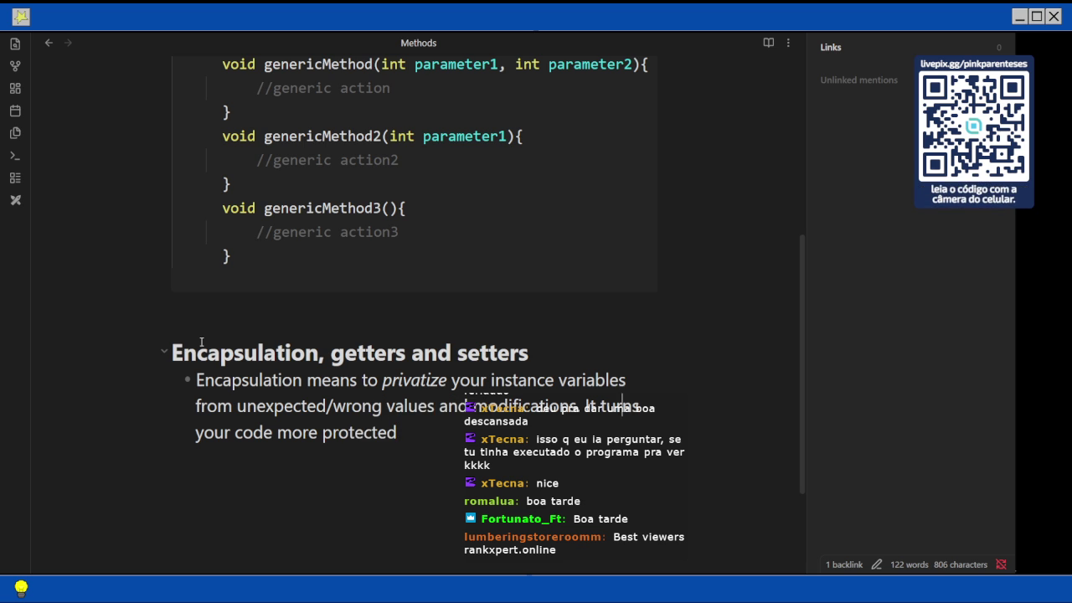
Move the second sentence to its own bullet: 'It turns your code more secure and easy to make modifications'
key("ctrl+Left")
key("ctrl+Left")
key("ctrl+Left")
key("Return")
key("End")
type(",")
key("BackSpace")
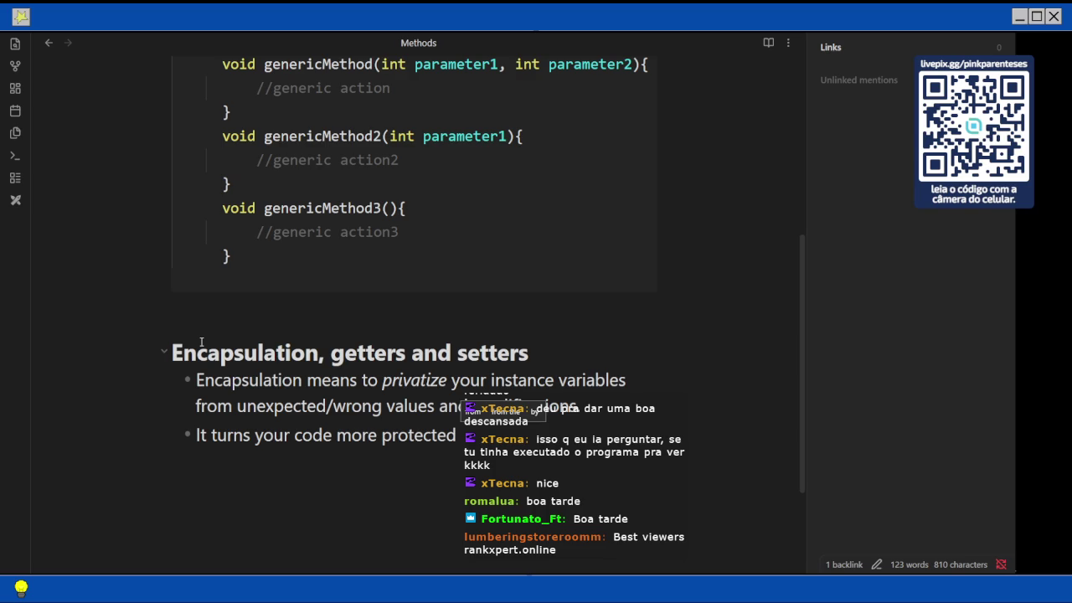
key("BackSpace")
key("BackSpace")
key("BackSpace")
key("BackSpace")
key("BackSpace")
type("secure")
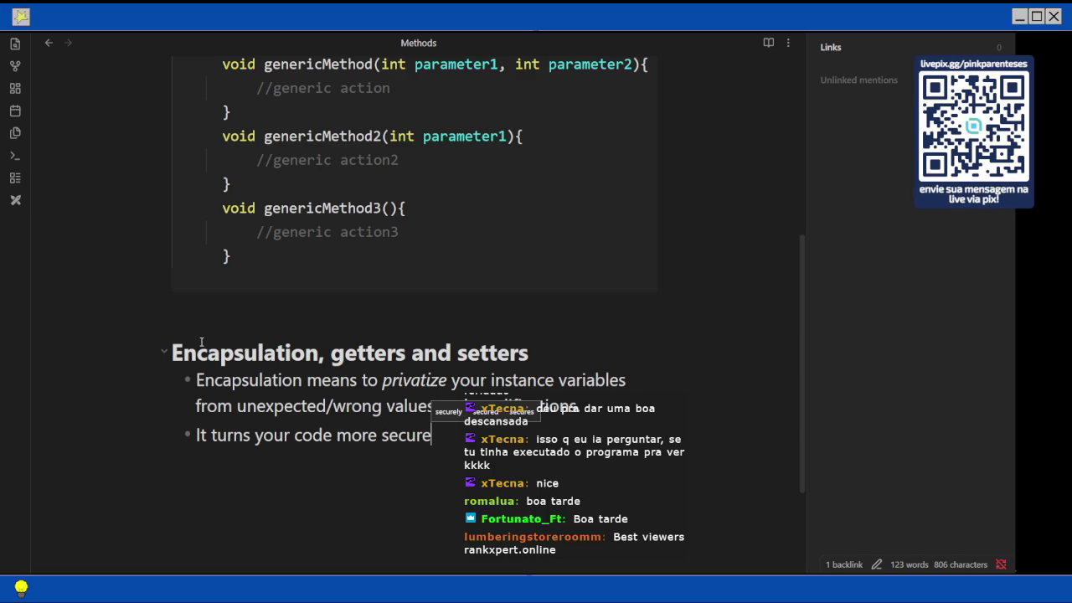
type(" and")
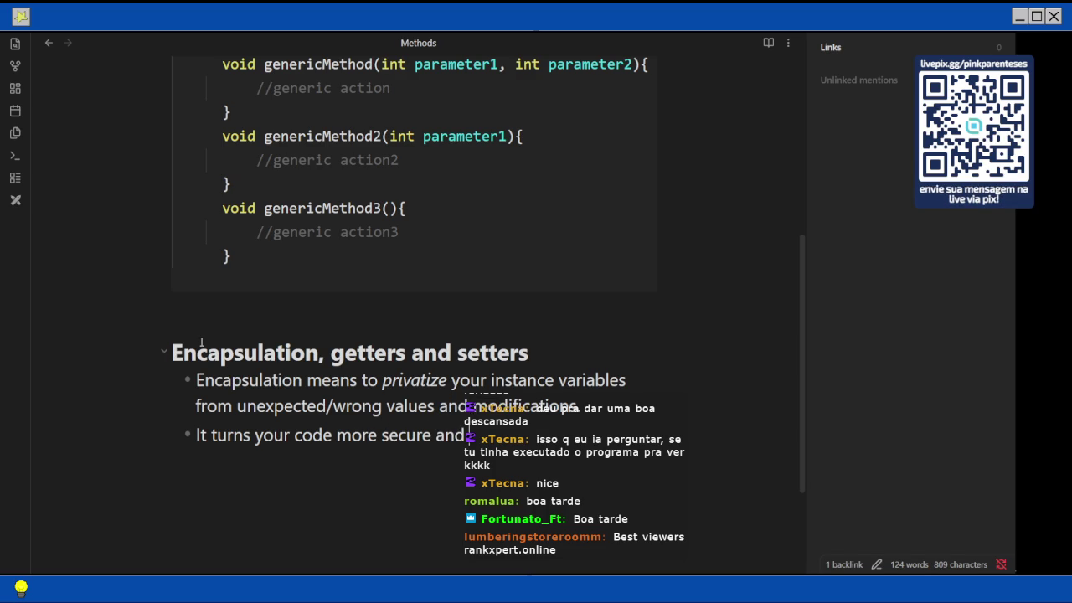
type(" easy to make modifica")
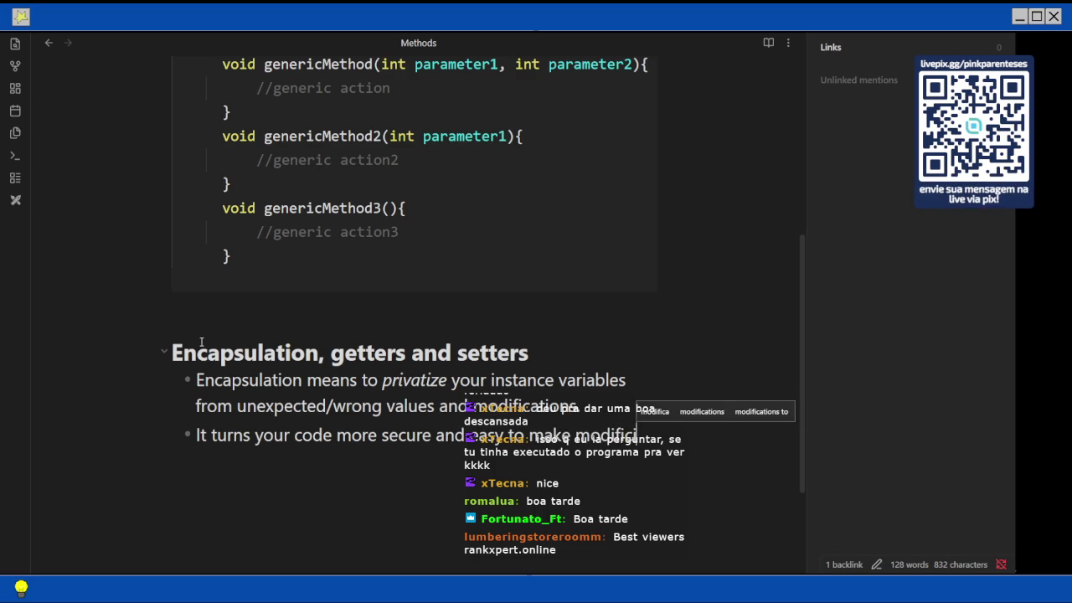
type("tions")
key("Return")
Add the bullet 'getters are public methods able to access the object values'
scroll(194, 342, "down", 2)
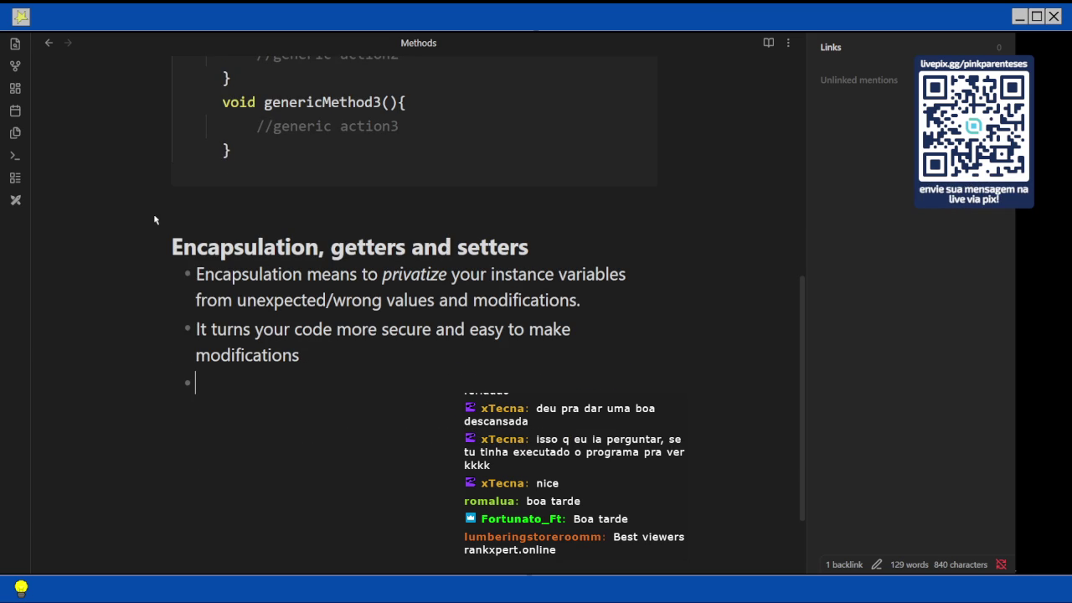
type("getters are pu")
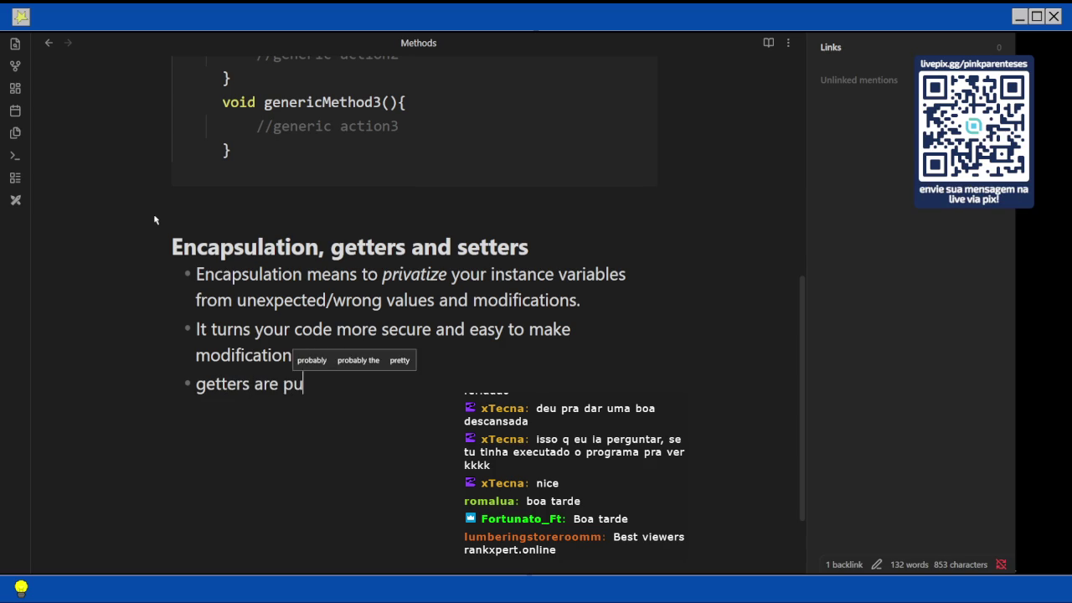
type("blic methods")
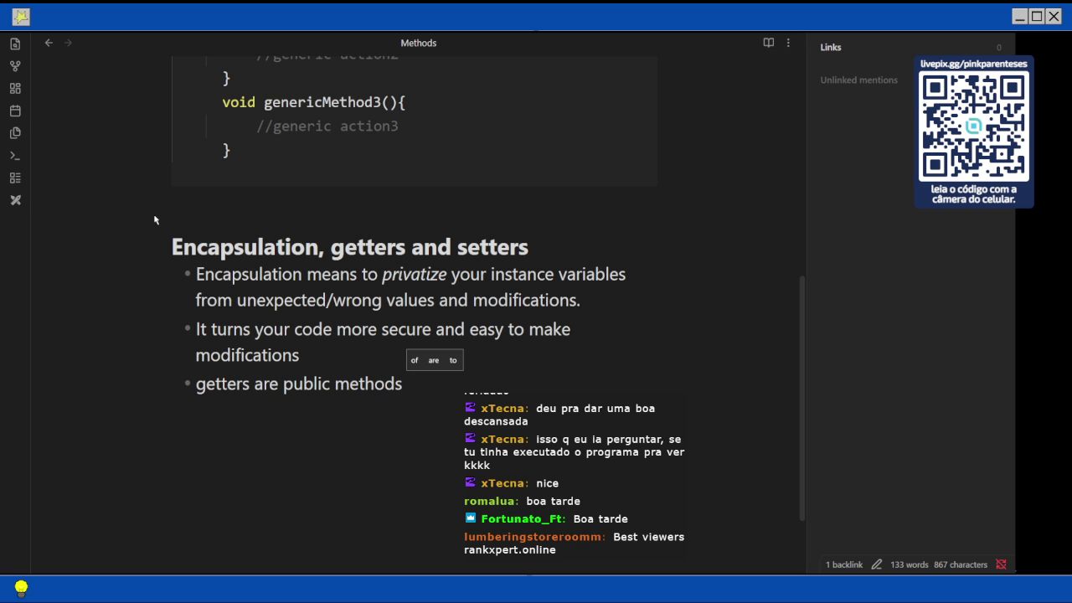
type("to")
key("BackSpace")
key("BackSpace")
type("able to access ")
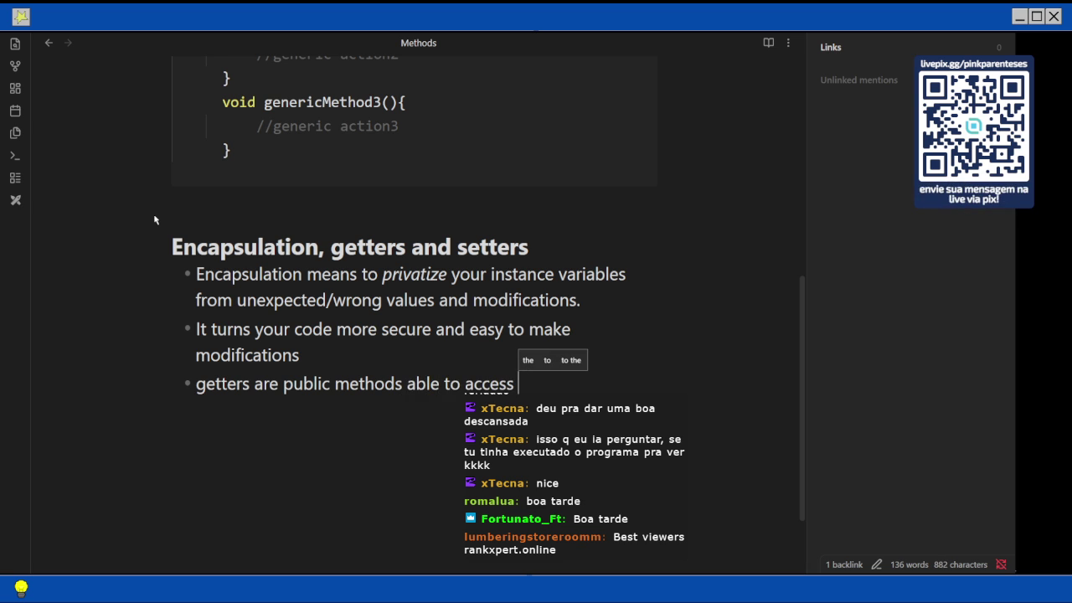
type("the object ")
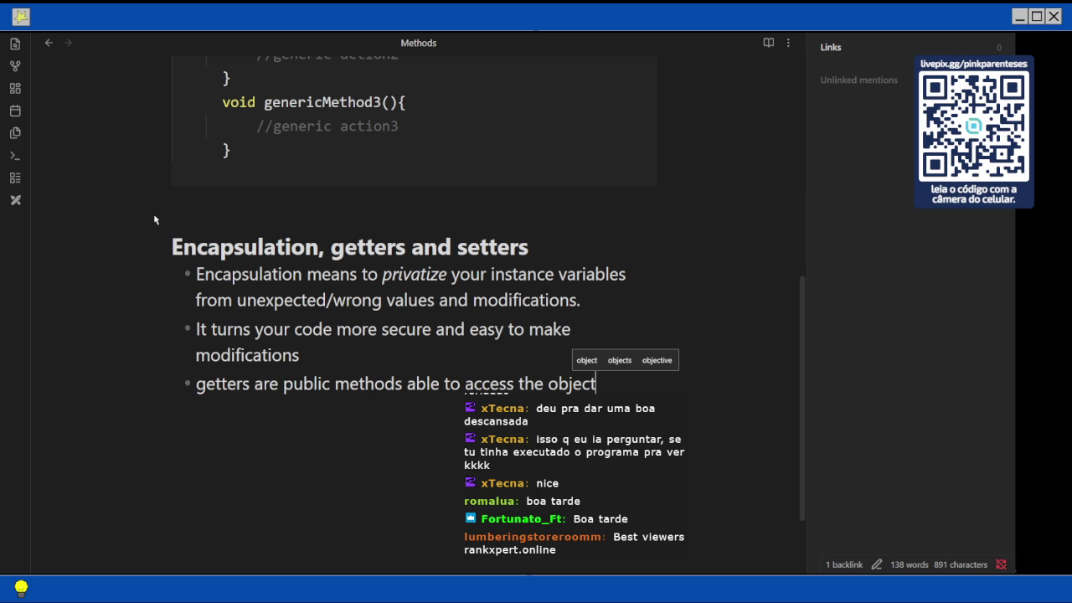
type("values")
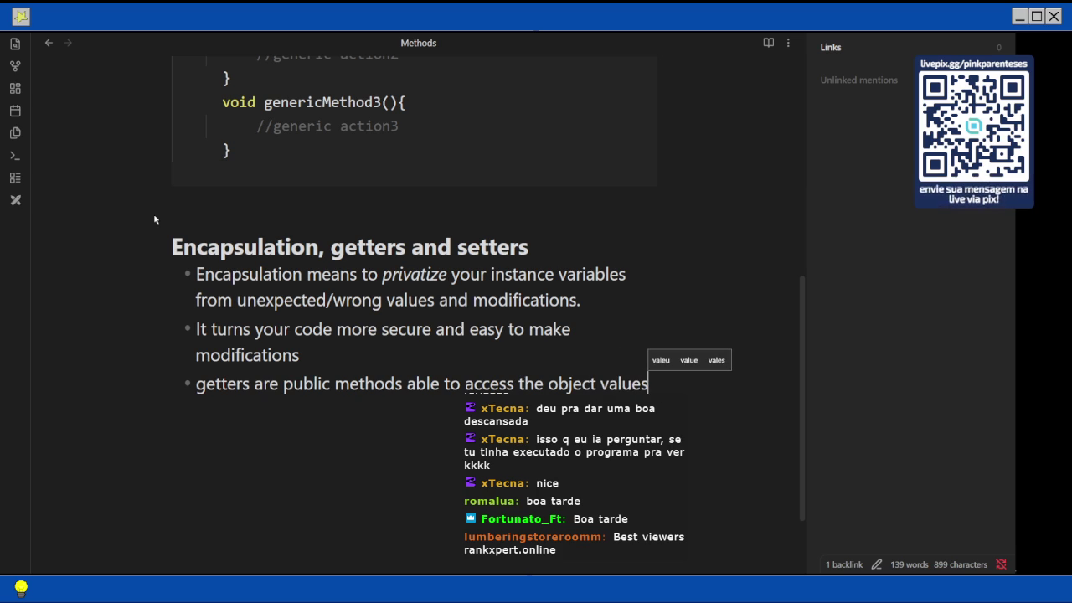
Replace 'object values' at the end of the getters bullet with a quote mark
key("shift+Left")
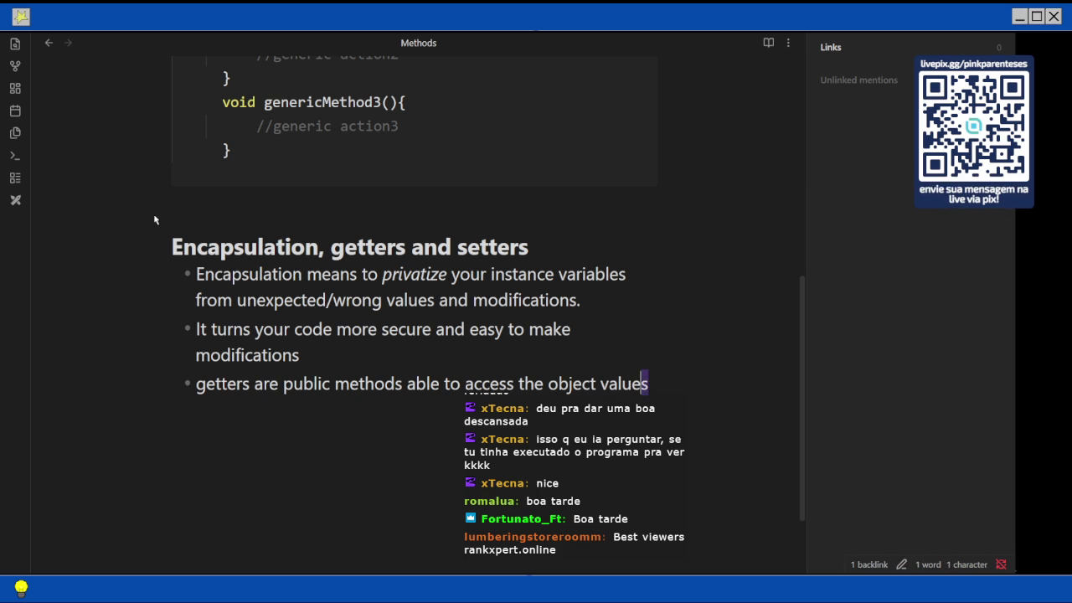
key("shift+Left")
key("shift+Left")
key("shift+Left")
key("shift+Left")
key("shift+Left")
key("shift+Left")
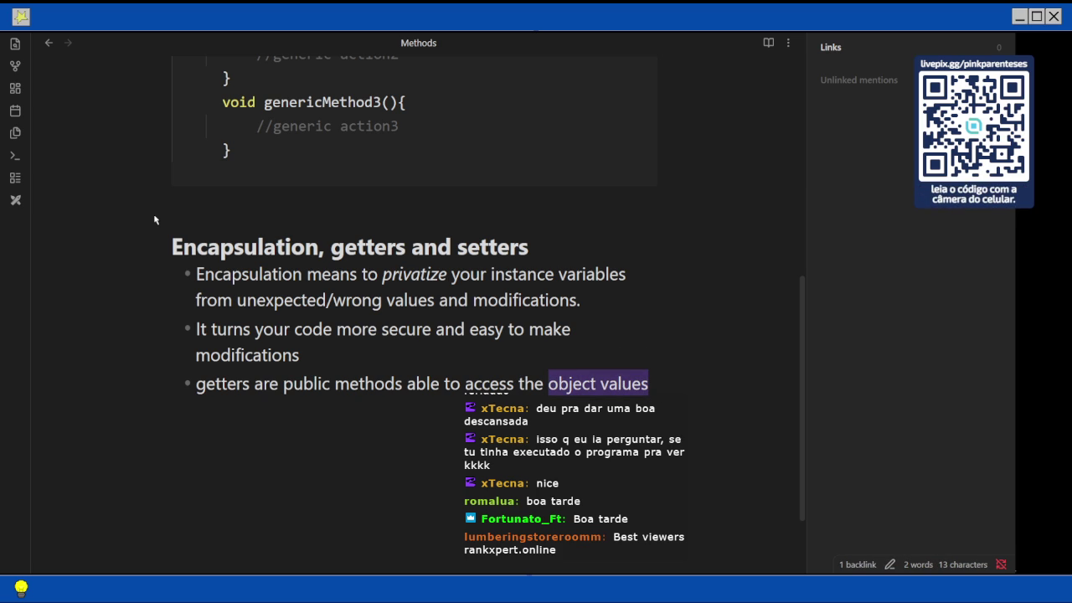
type("\"")
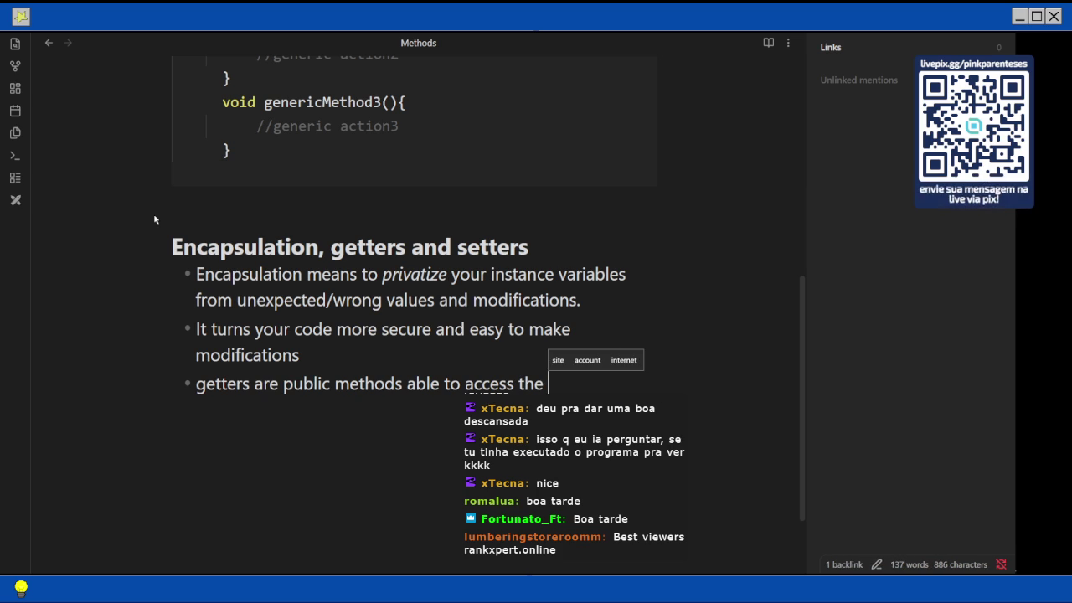
Insert a new second bullet beginning 'For good practices of code'
key("Up")
key("Up")
key("Up")
key("End")
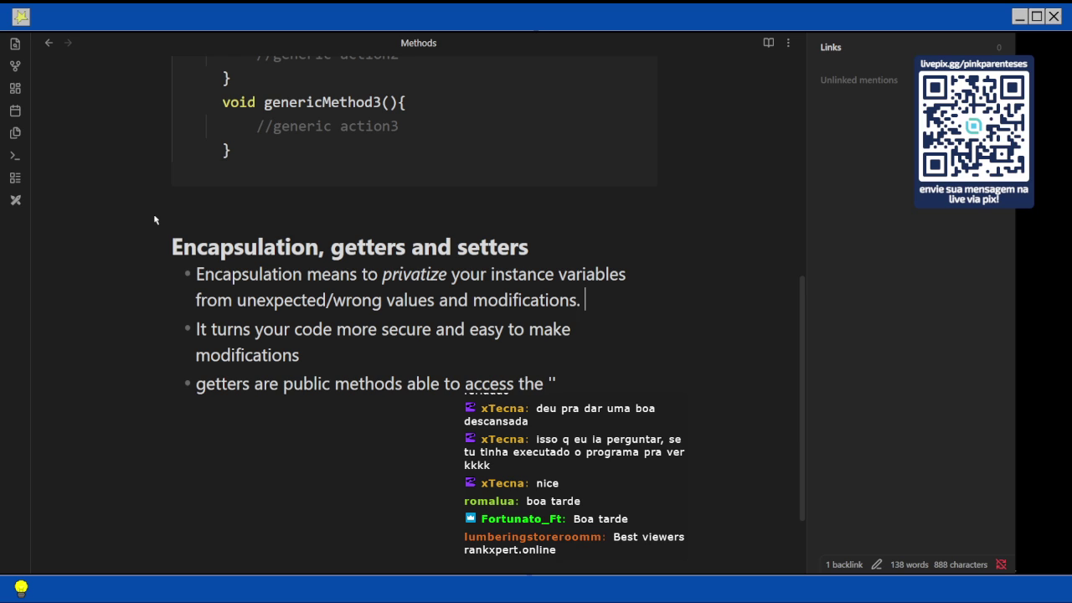
key("Return")
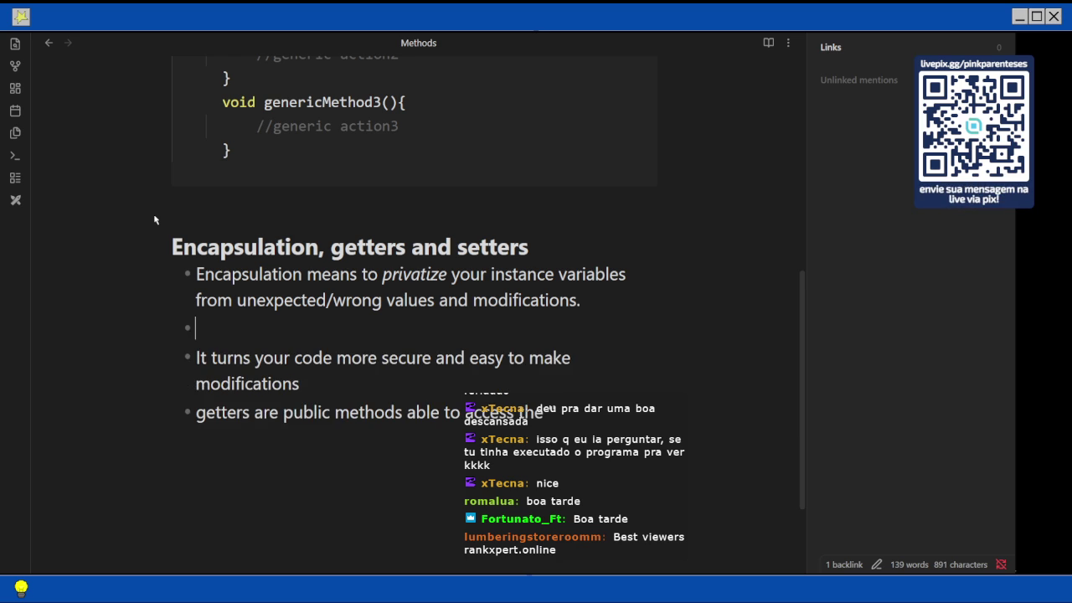
type("Goo")
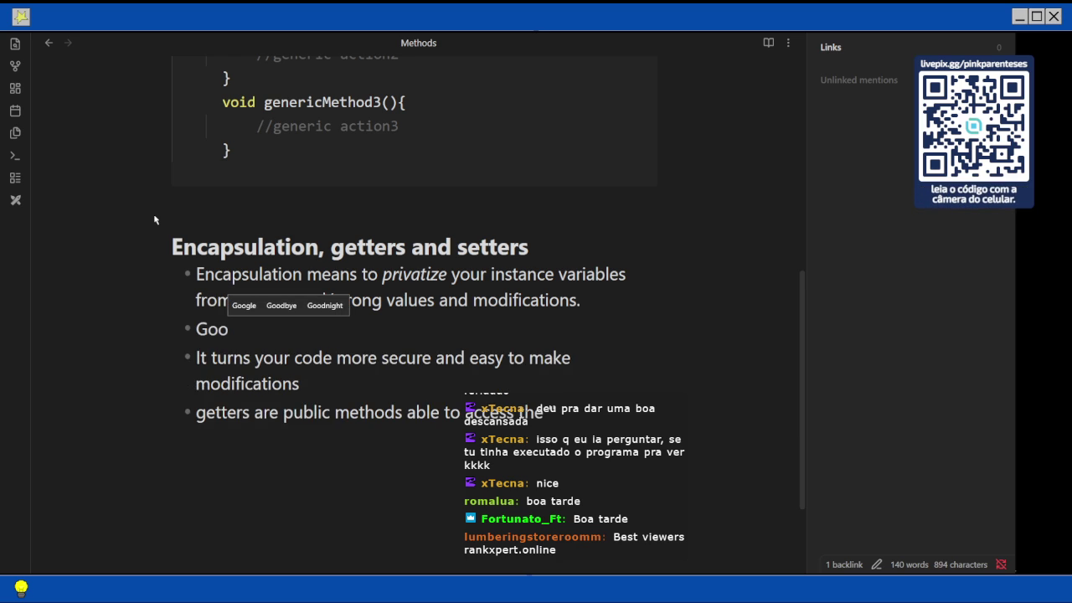
type("d practice of code")
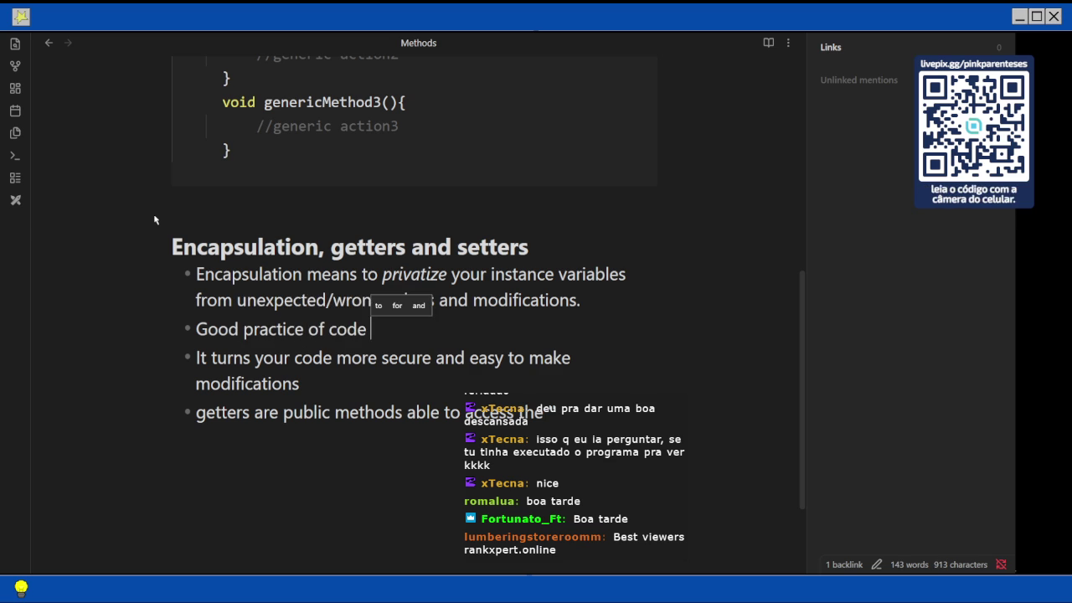
key("Home")
type("For")
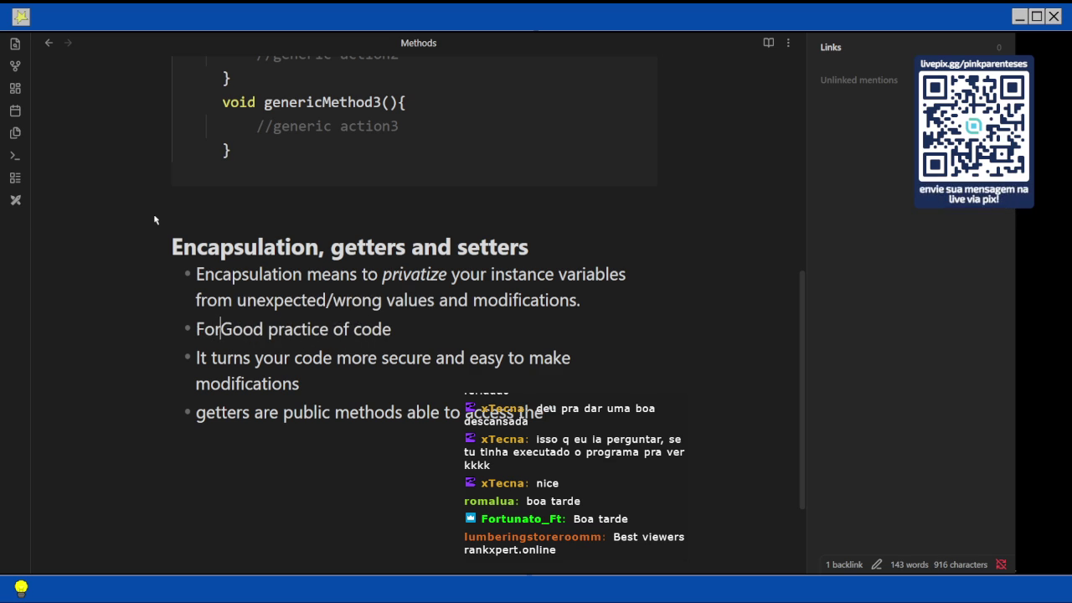
key("Right")
key("BackSpace")
type("g")
key("Right")
key("Right")
key("Right")
key("Right")
key("Right")
type("s")
key("End")
Continue it: instance variables from classes should be declared as/with the `private` modificator/keyword
type(", ")
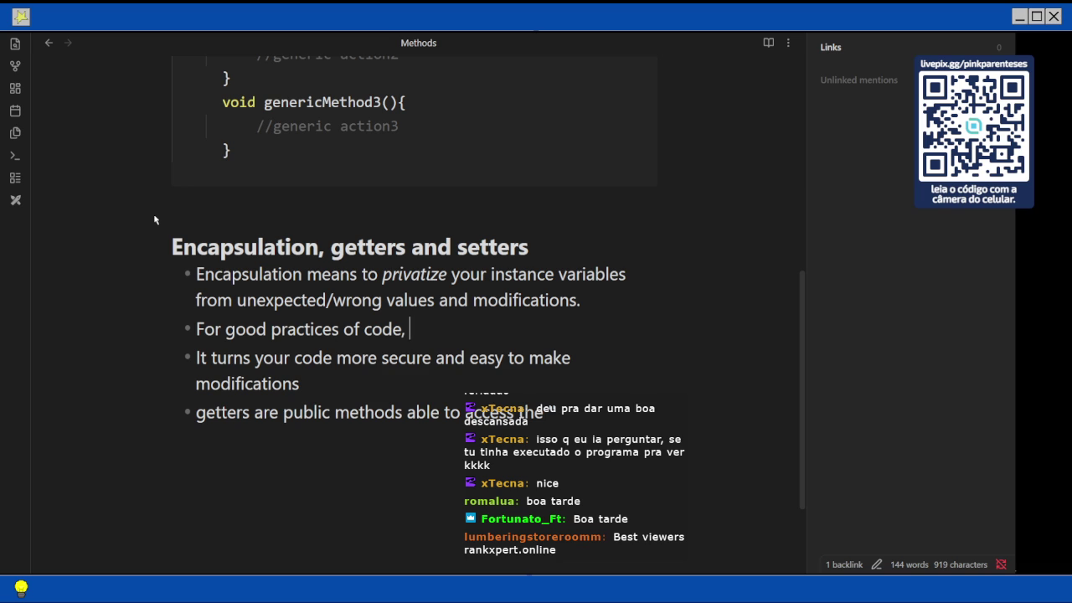
type("instance variabvl")
key("BackSpace")
key("BackSpace")
key("BackSpace")
type("bles from classes shouble")
key("BackSpace")
key("BackSpace")
key("BackSpace")
type("ld be declared as")
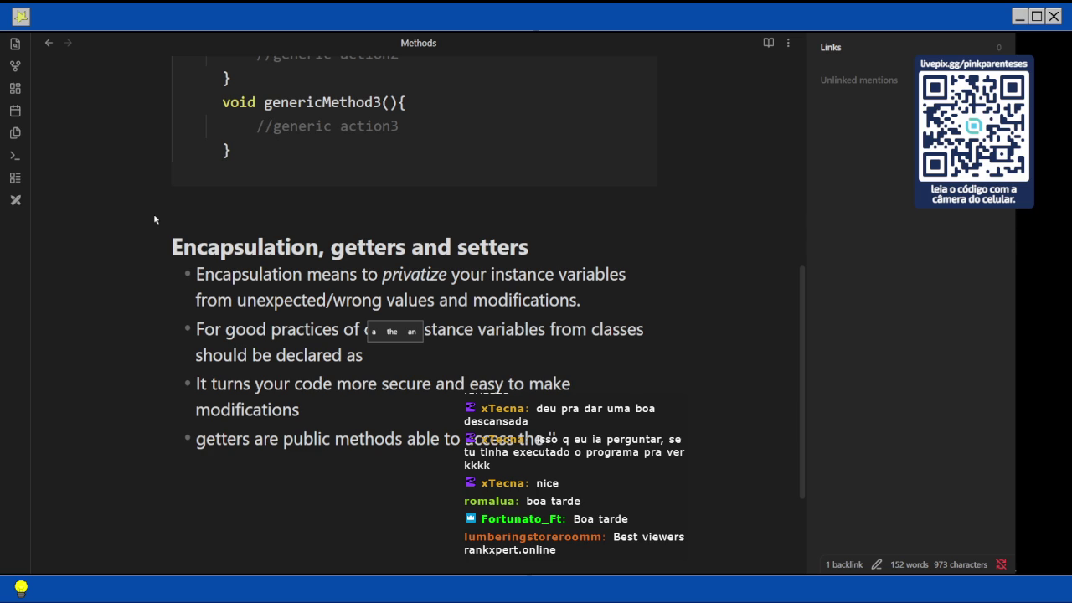
key("BackSpace")
type("/with the ")
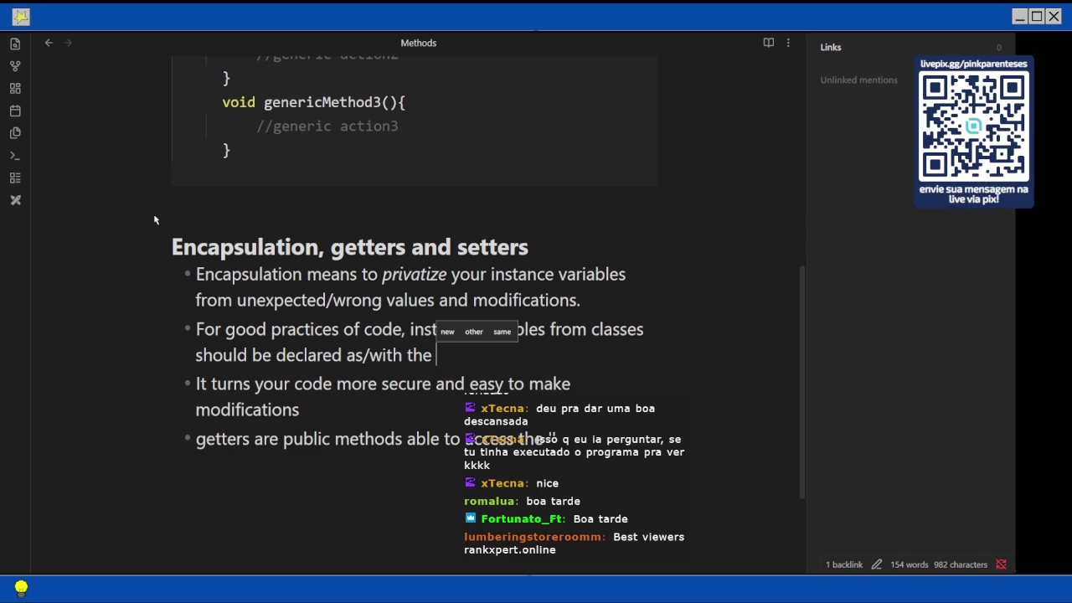
type("``private")
type("mad")
key("BackSpace")
key("BackSpace")
type("odificator/key")
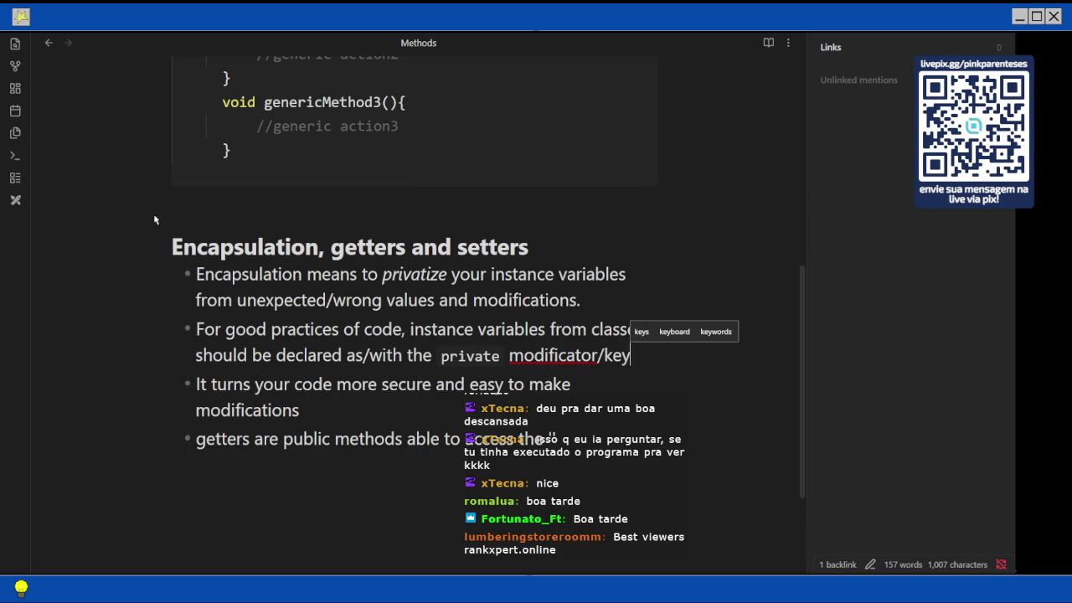
type("word")
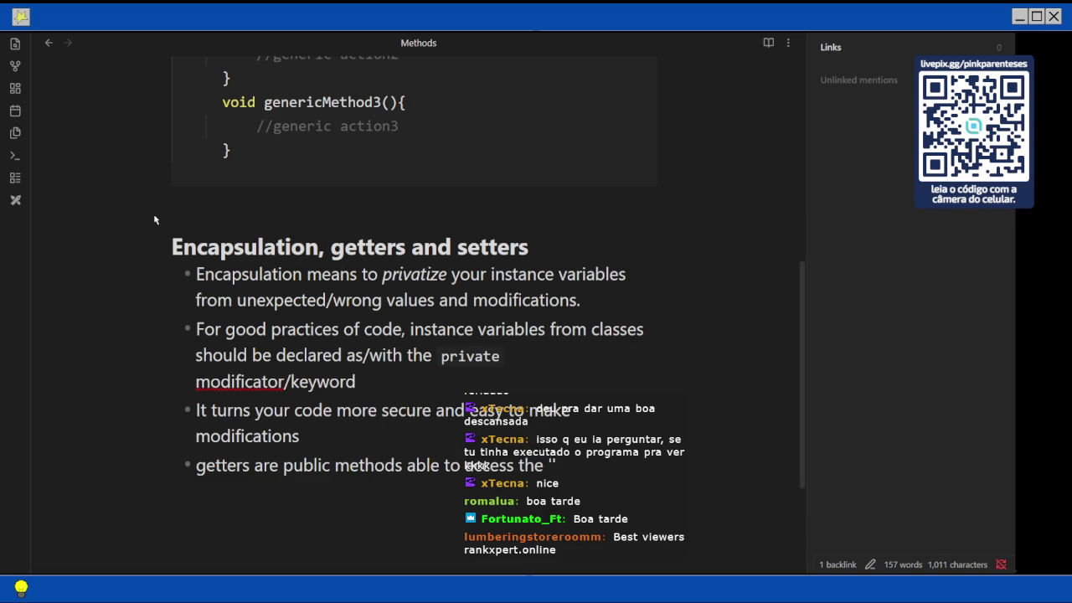
left_click(221, 381)
Correct 'modificator' to 'modificatory', then paste that word into a new Edge tab
right_click(228, 381)
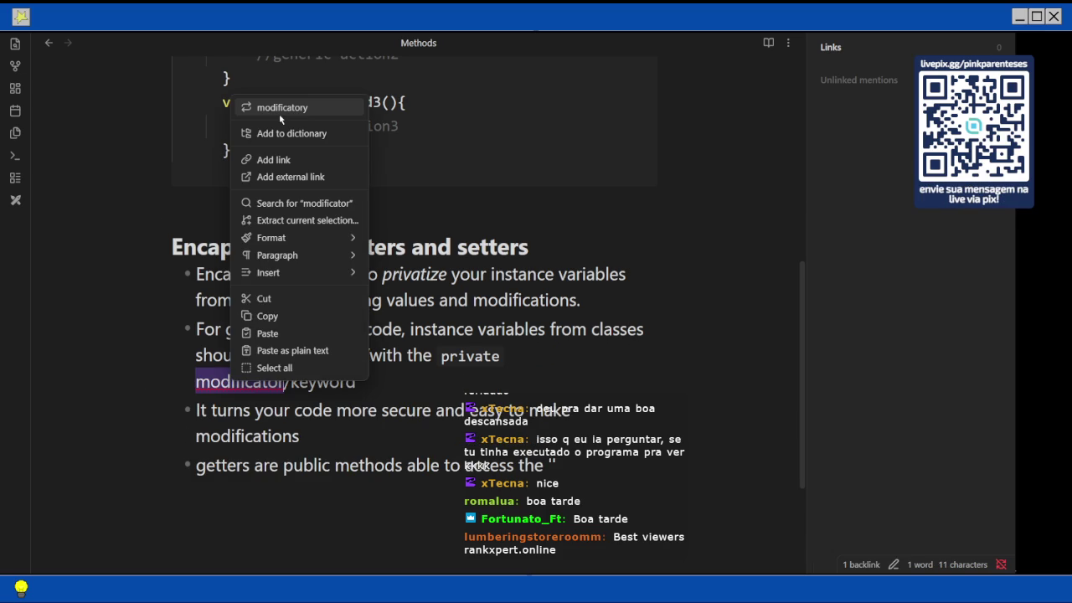
left_click(279, 110)
key("shift+Left")
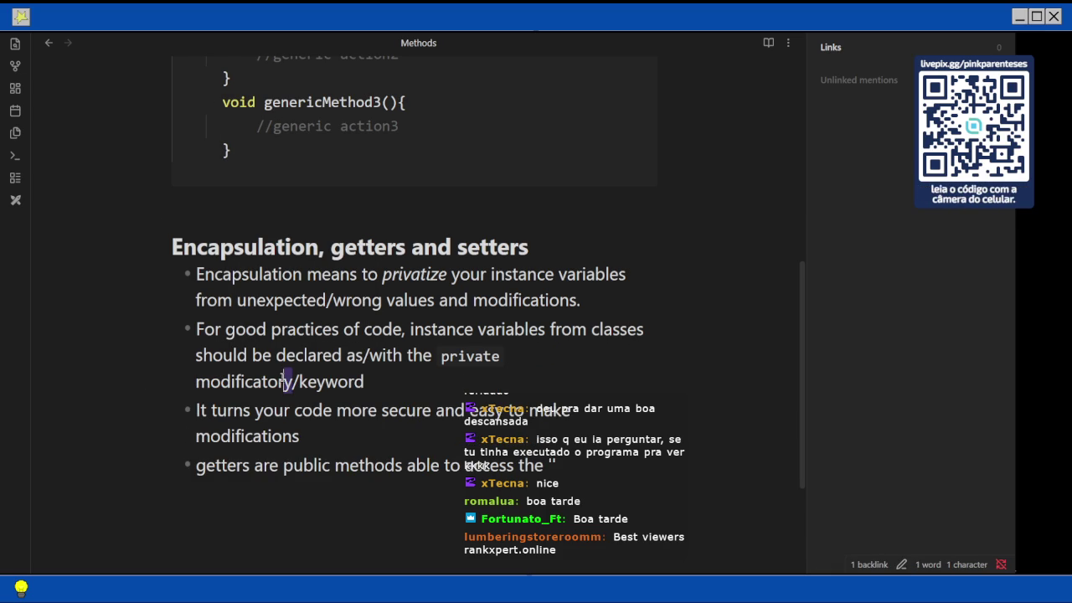
key("shift+Left")
key("shift+Left")
key("shift+Left")
key("shift+Left")
key("shift+Left")
key("shift+Left")
key("shift+Left")
key("shift+Left")
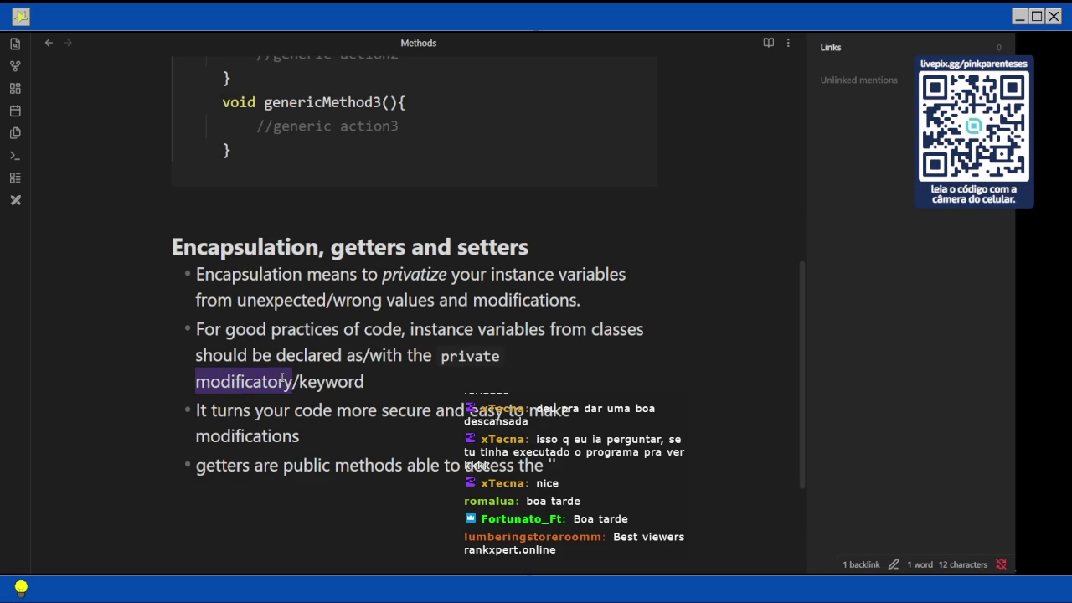
key("ctrl+c")
key("alt+Tab")
key("ctrl+t")
key("ctrl+v")
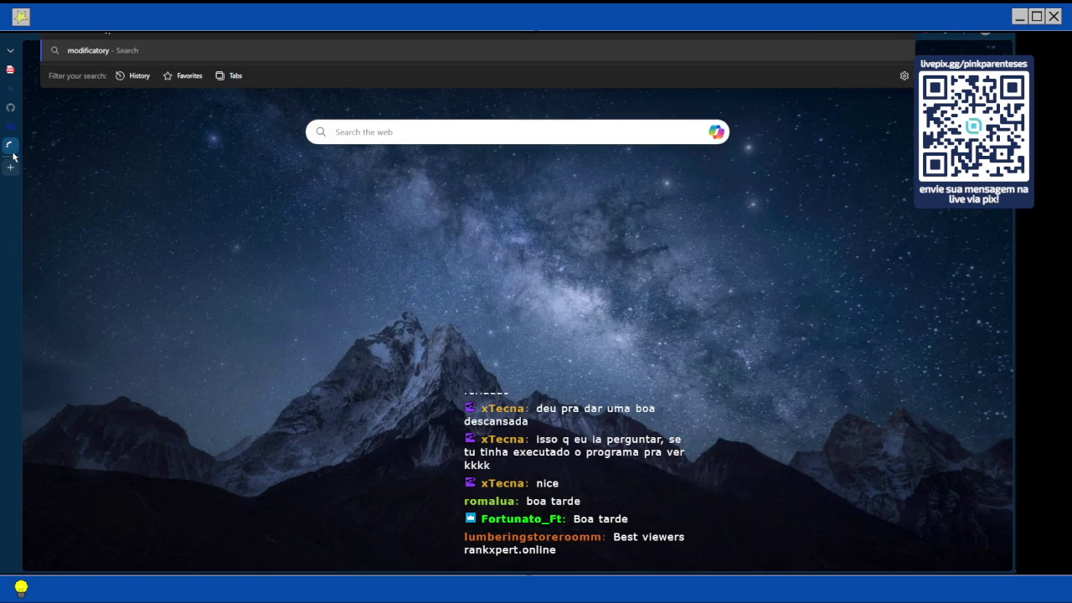
Search 'modificatory' and use Bing translator to translate Portuguese 'modificador' into English
key("Return")
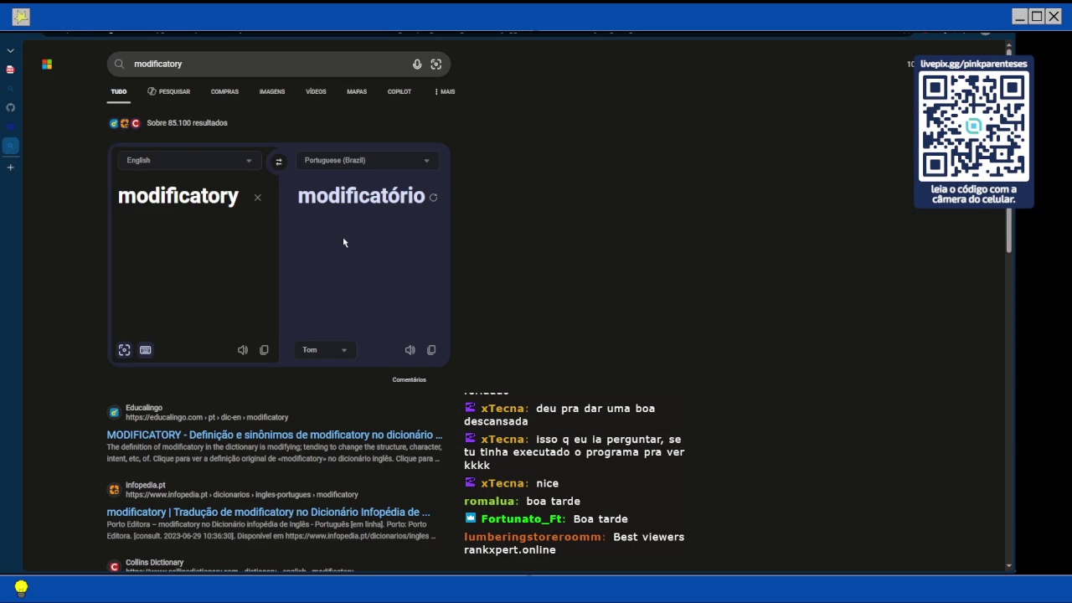
left_click(279, 161)
key("BackSpace")
key("BackSpace")
key("BackSpace")
key("BackSpace")
key("BackSpace")
type("dor")
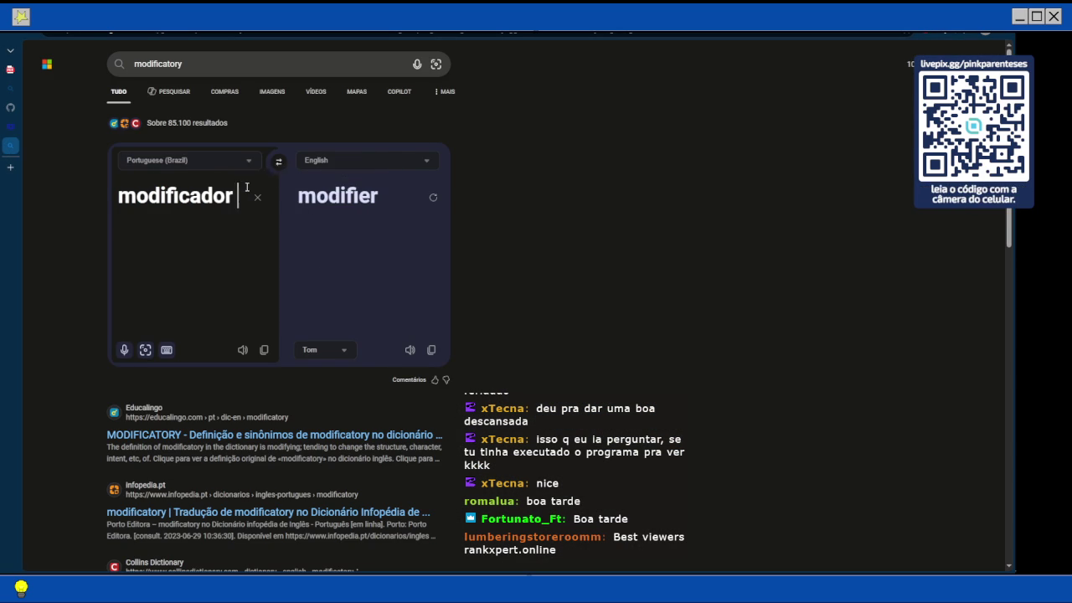
type(" de aces")
key("alt+Tab")
Change 'modificatory' to 'access modifier' and delete the empty quotes ending the getters bullet
key("BackSpace")
key("BackSpace")
key("BackSpace")
type("er/keyword")
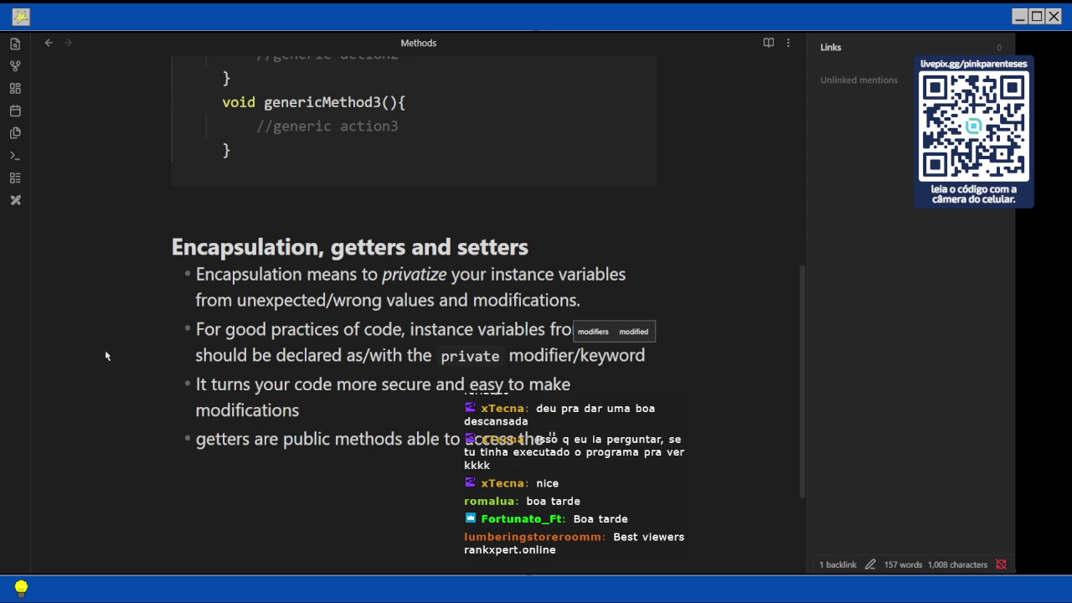
key("Left")
key("Left")
key("Left")
key("Left")
key("Left")
key("Left")
key("Right")
type("acc")
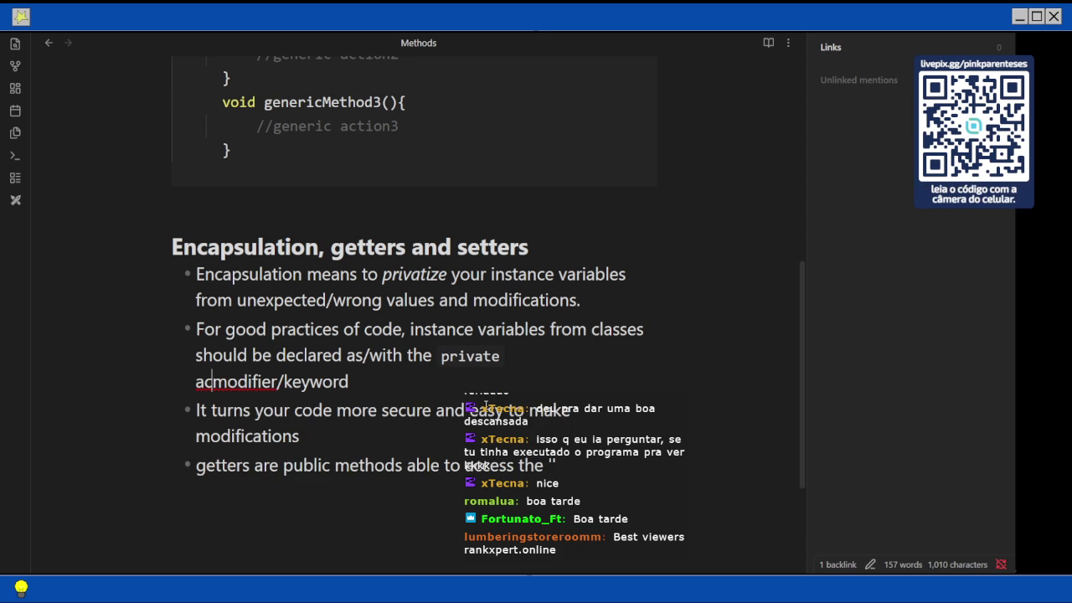
type("ess")
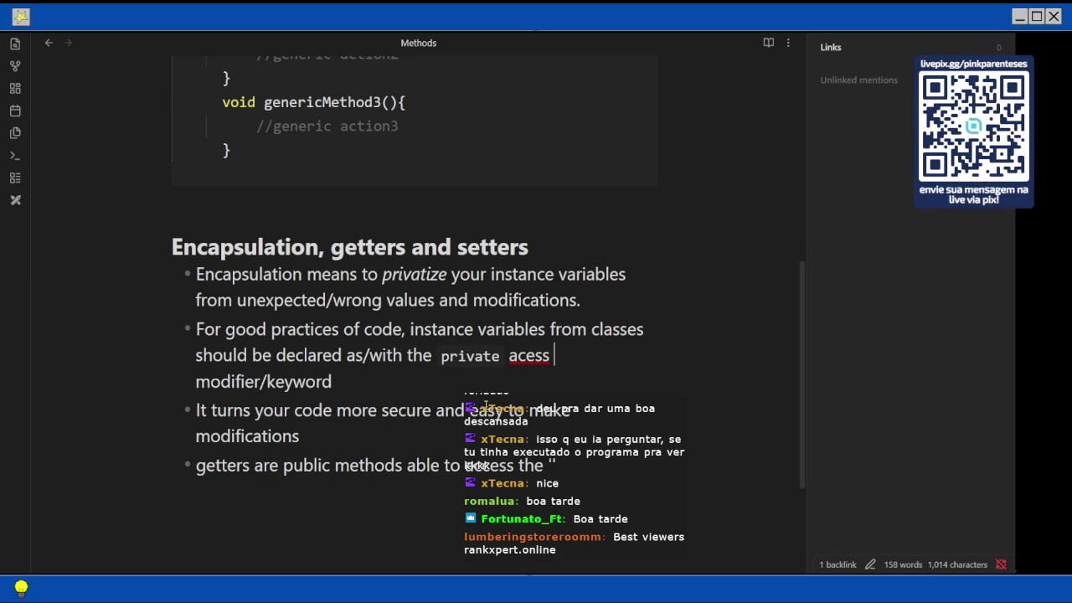
key("Left")
key("Left")
key("Left")
type("c")
scroll(478, 394, "down", 3)
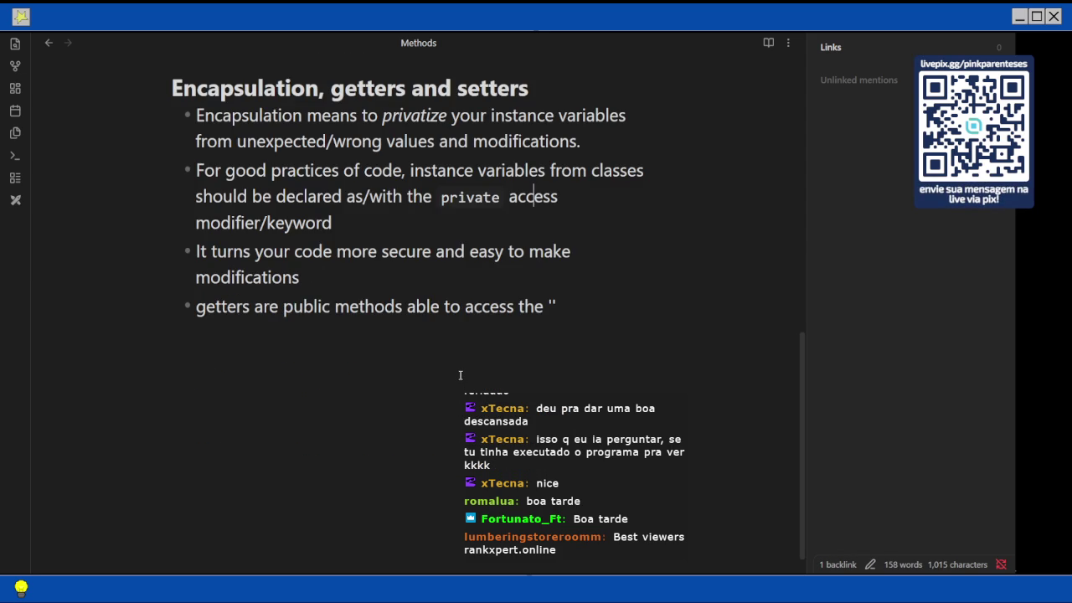
key("BackSpace")
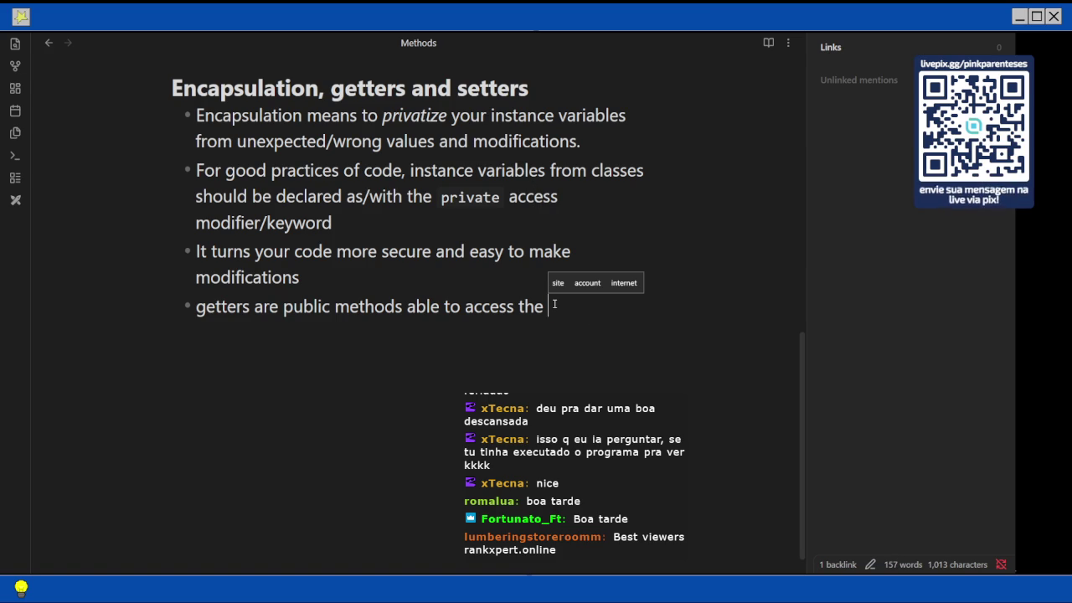
Add 'private instance values' to the end of the getters bullet
type("private instace")
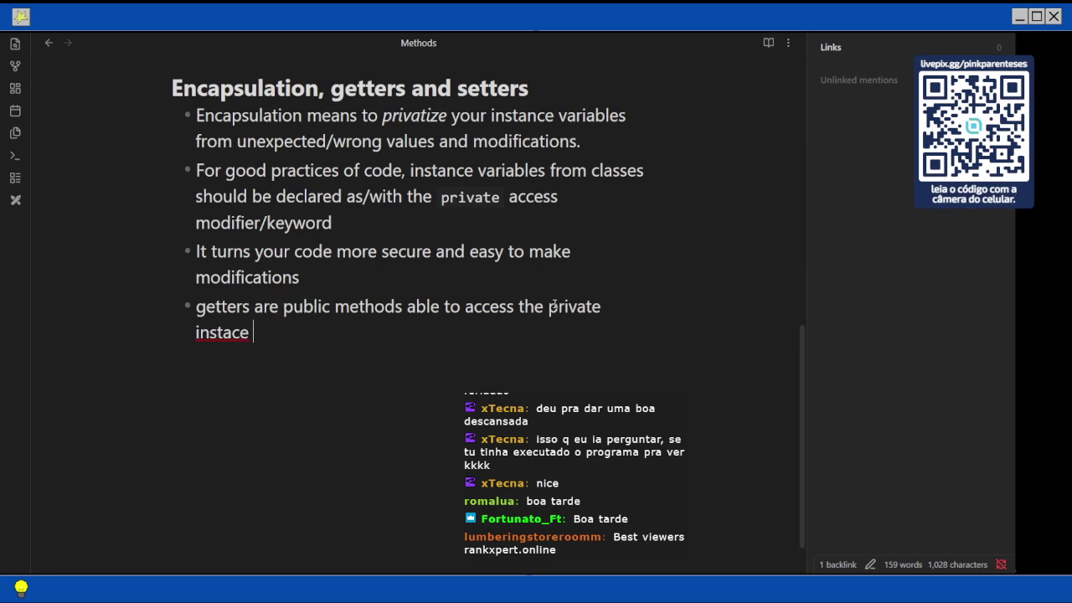
type(" values")
key("Left")
key("Left")
key("Left")
type("n")
key("End")
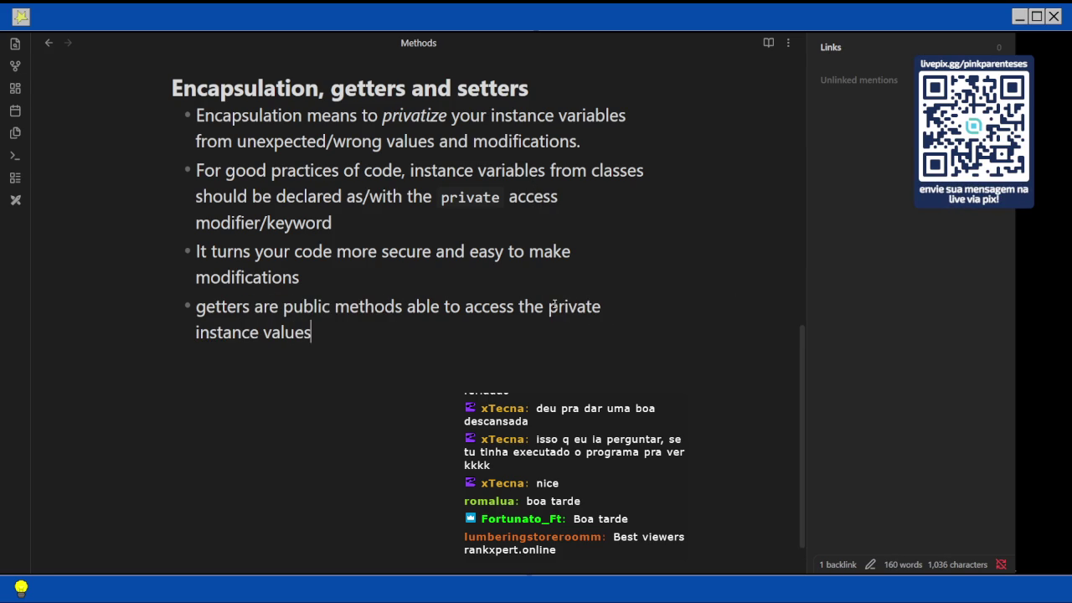
Append '"not directly", which guarantees more privacy above the class/object information'
type("not directly")
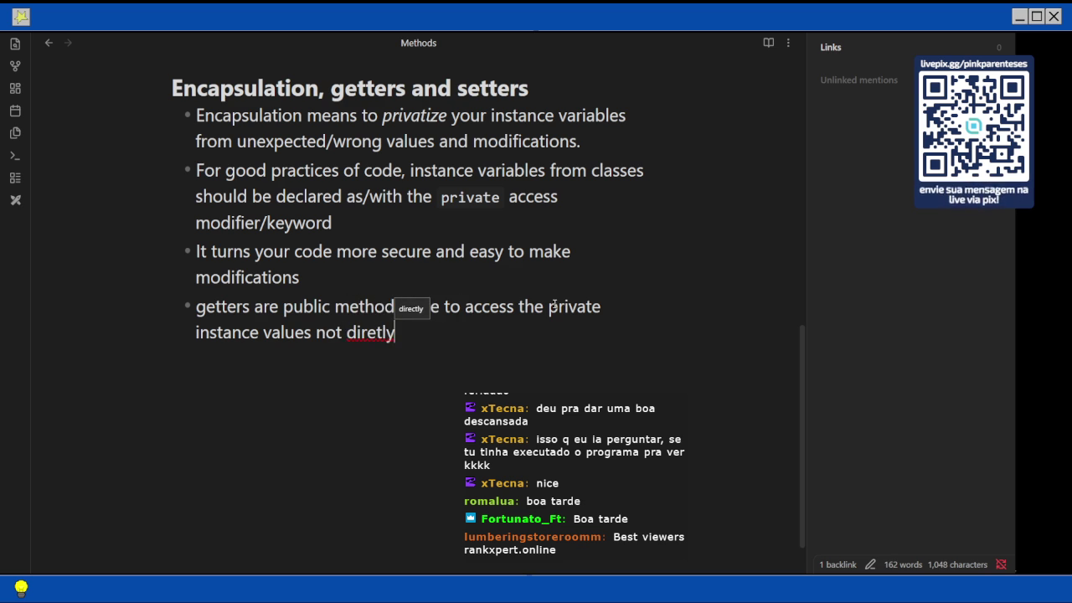
key("Left")
key("Left")
key("Left")
type("c")
key("End")
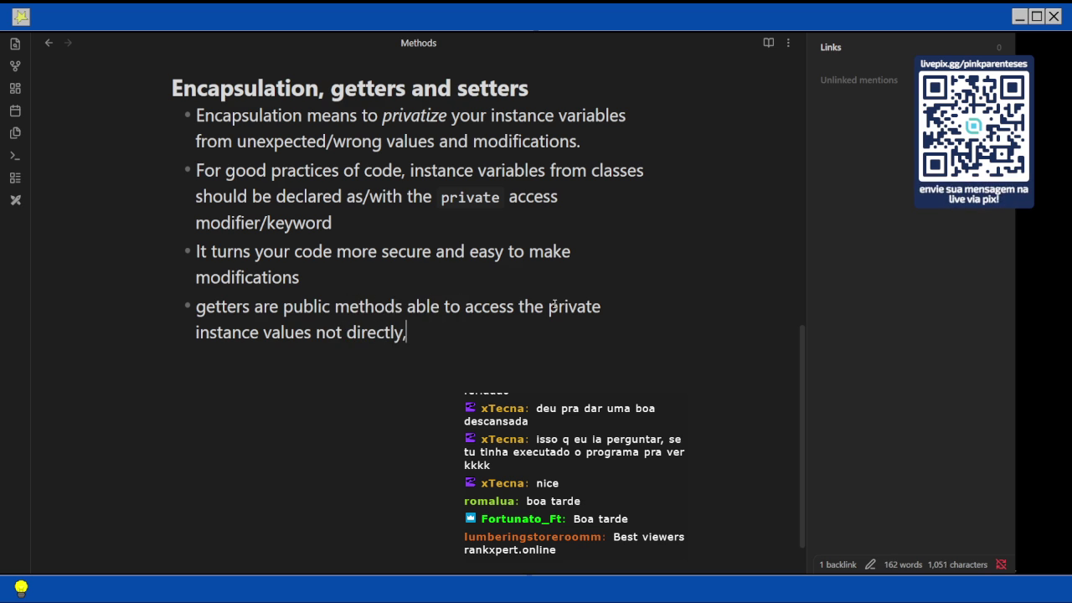
type("\"")
key("ctrl+Left")
key("ctrl+Left")
key("ctrl+Left")
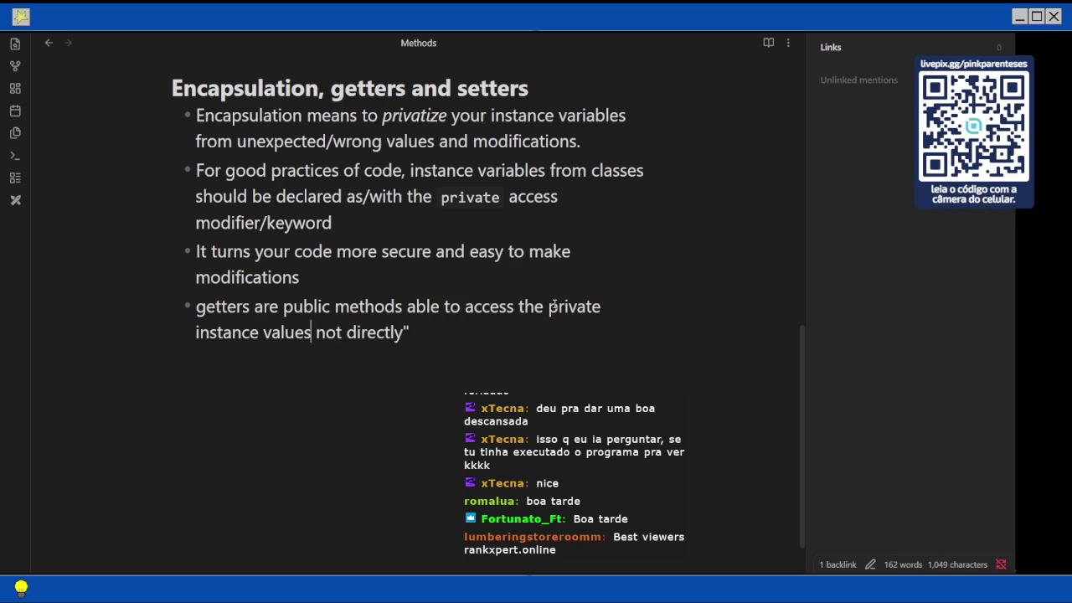
key("Right")
type("\"")
key("End")
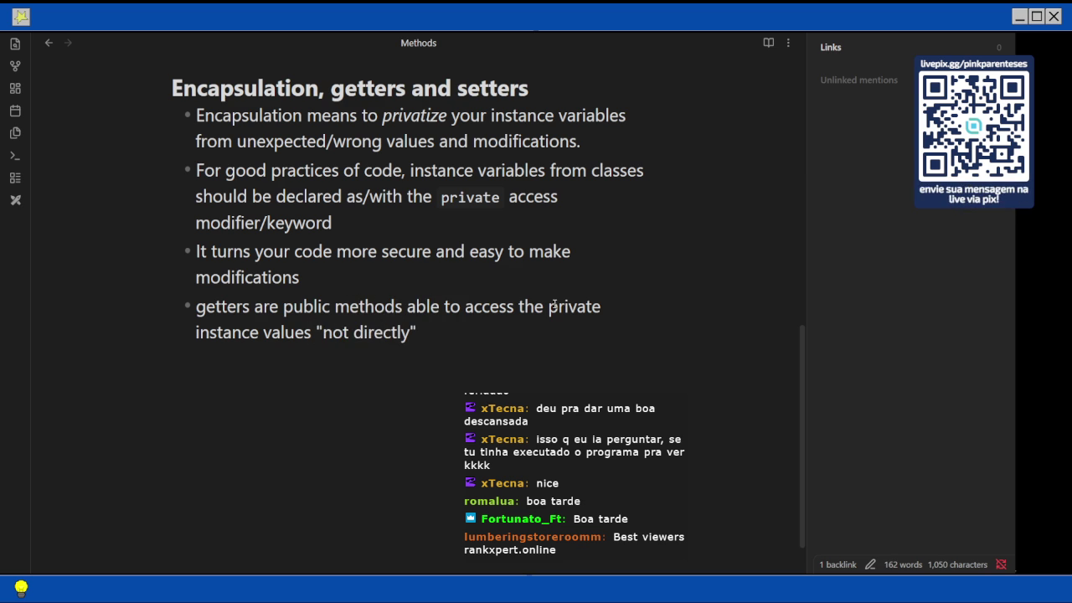
type(", ")
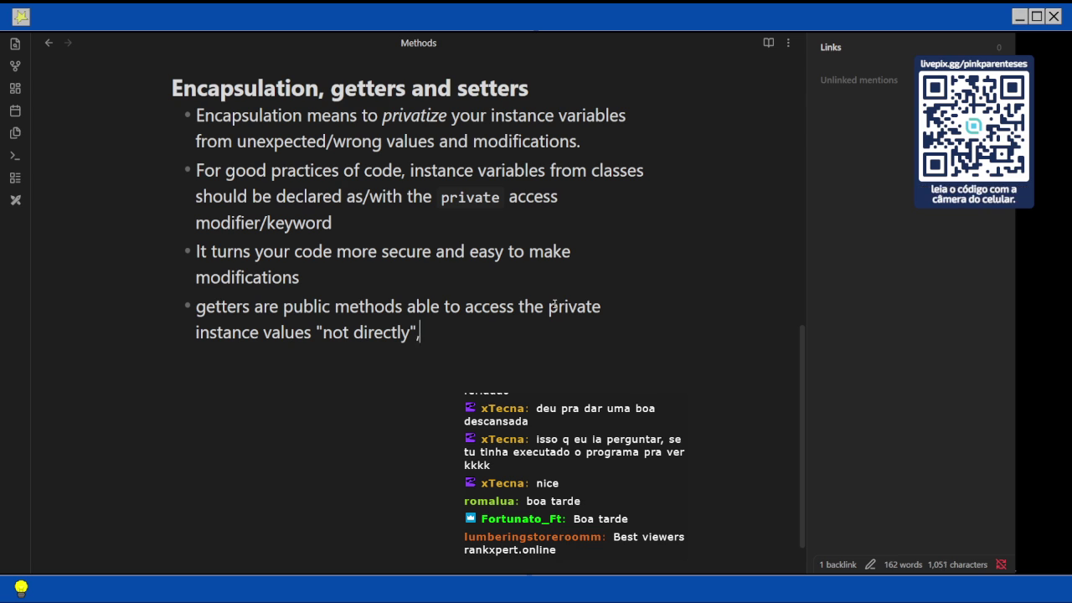
type("which gua")
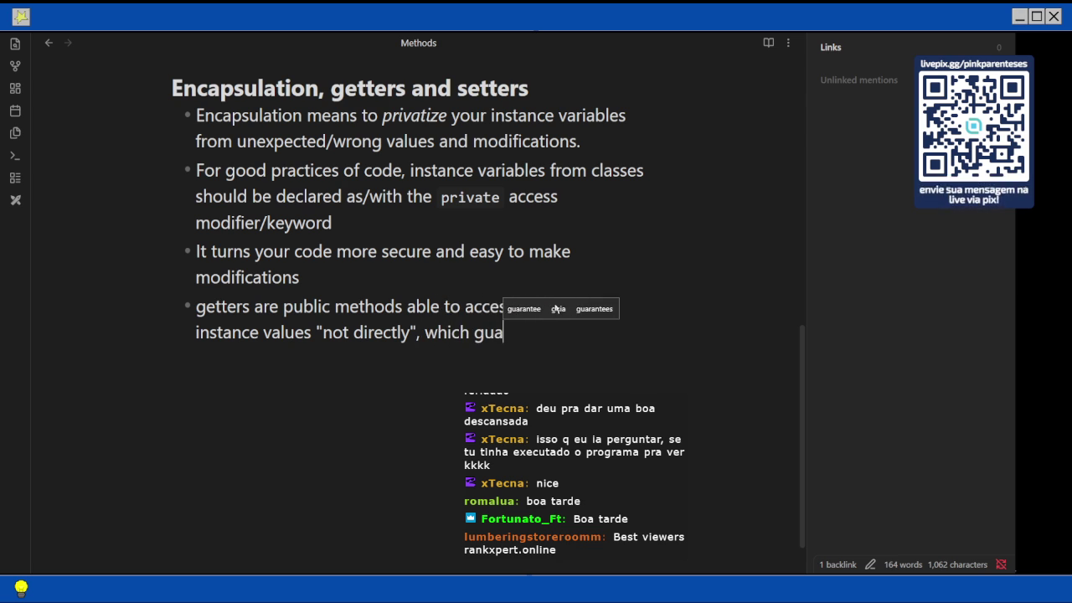
type("rantees more privac")
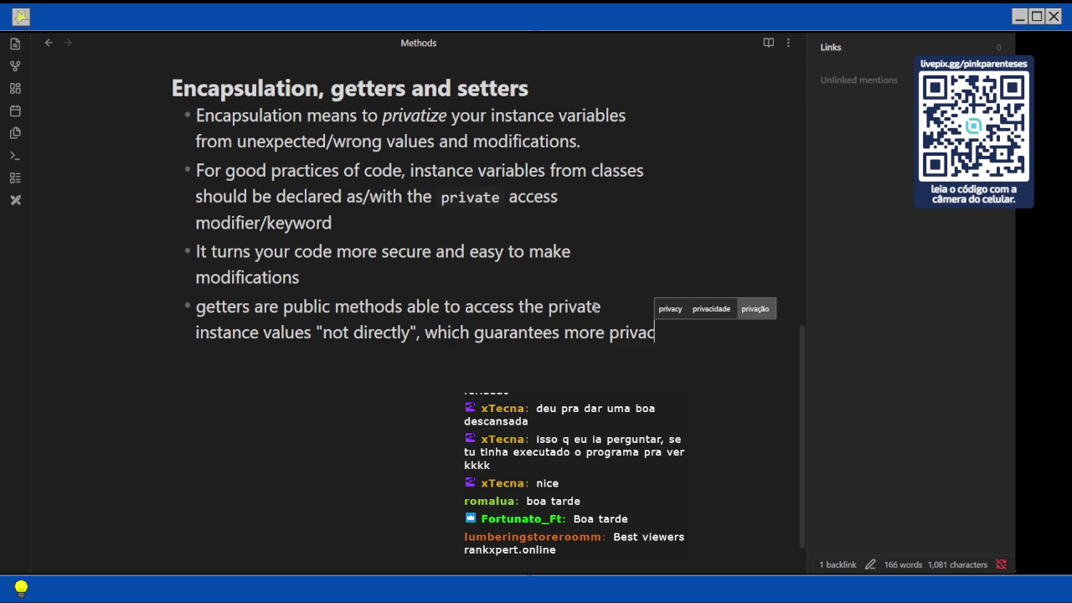
type("y above")
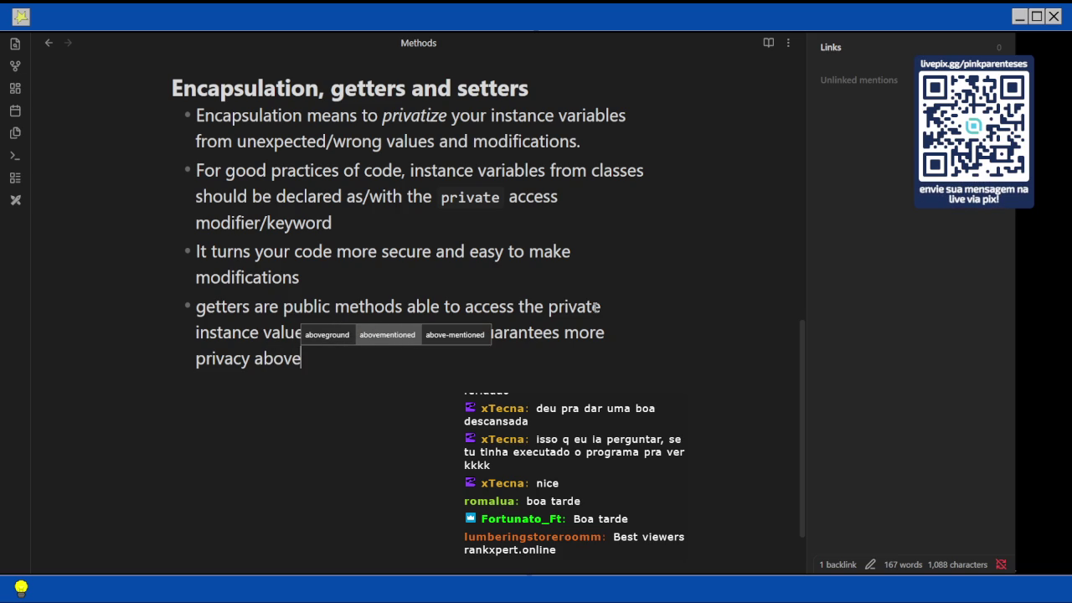
type(" the")
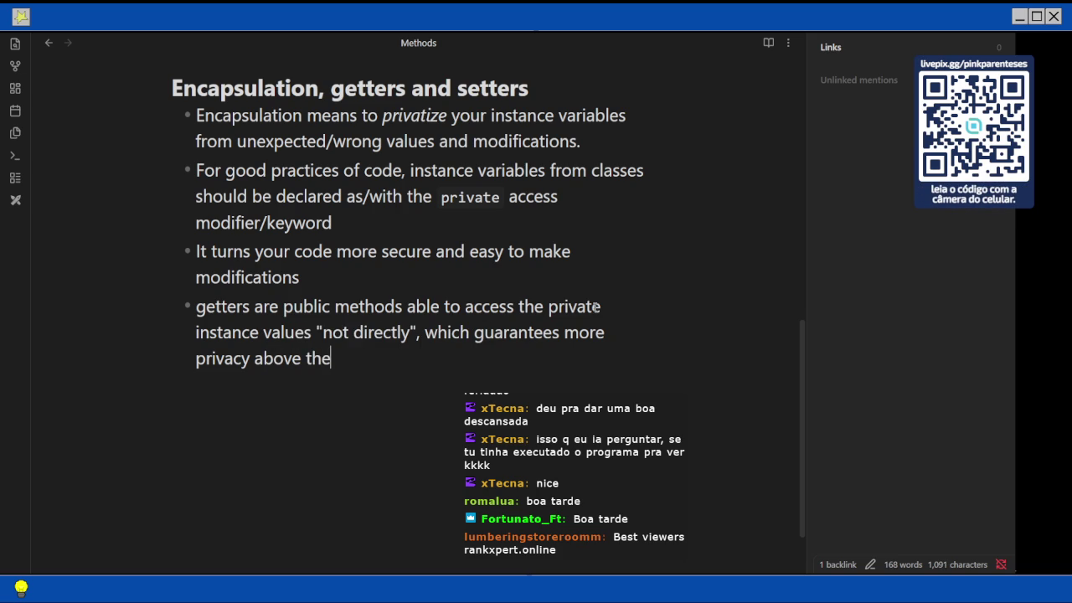
type(" class/object informatio")
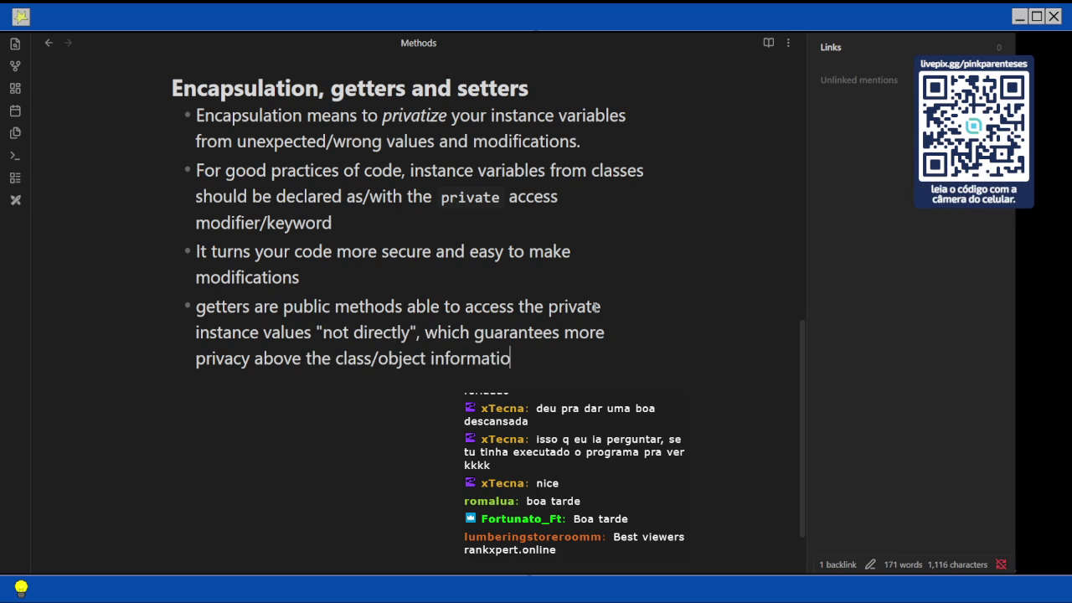
type("n")
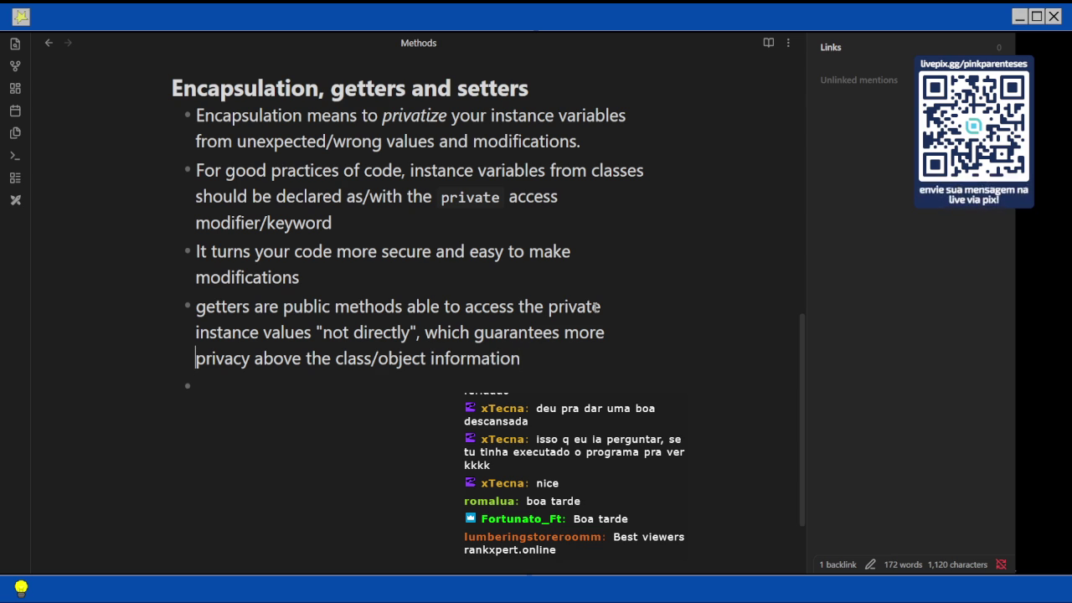
Add an indented Java code block declaring 'private int numberAccount = 0001'
key("Return")
key("Tab")
type("```java")
key("Return")
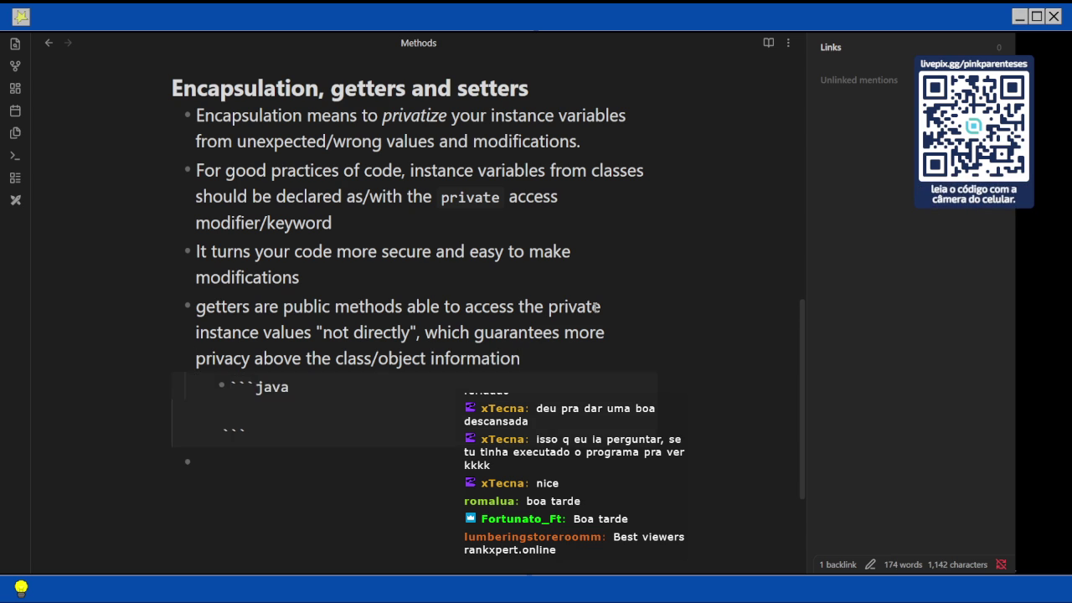
type("private int number")
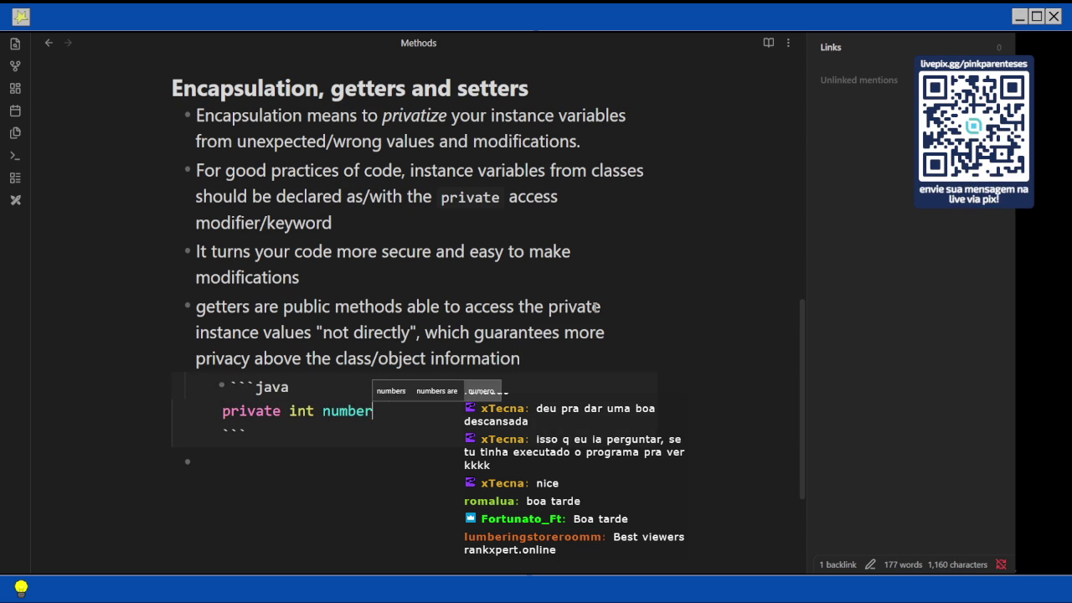
type("Account")
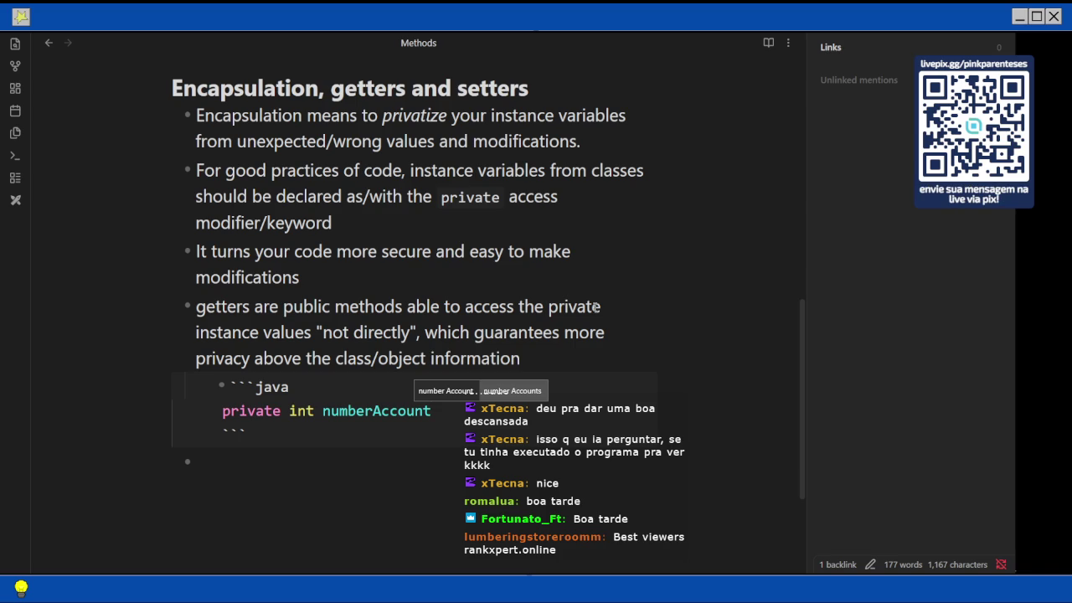
type("= ")
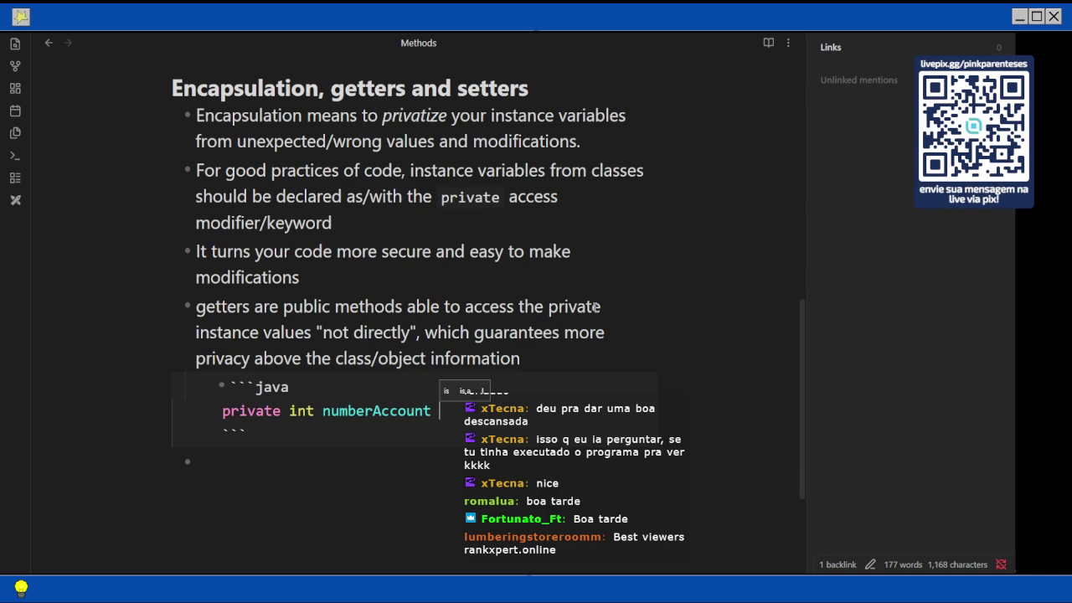
type("0;01;")
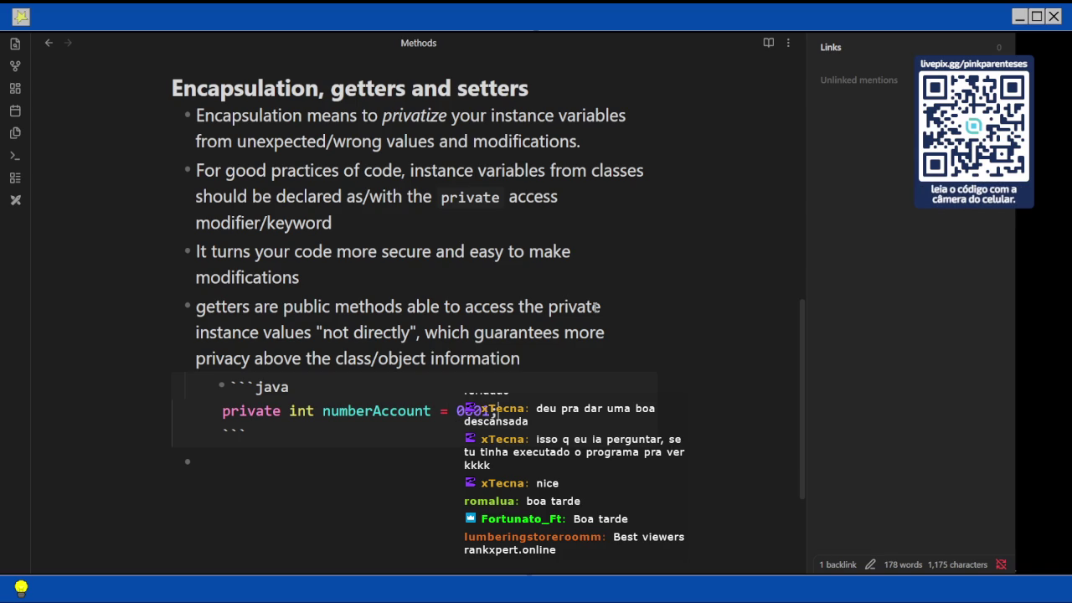
key("Return")
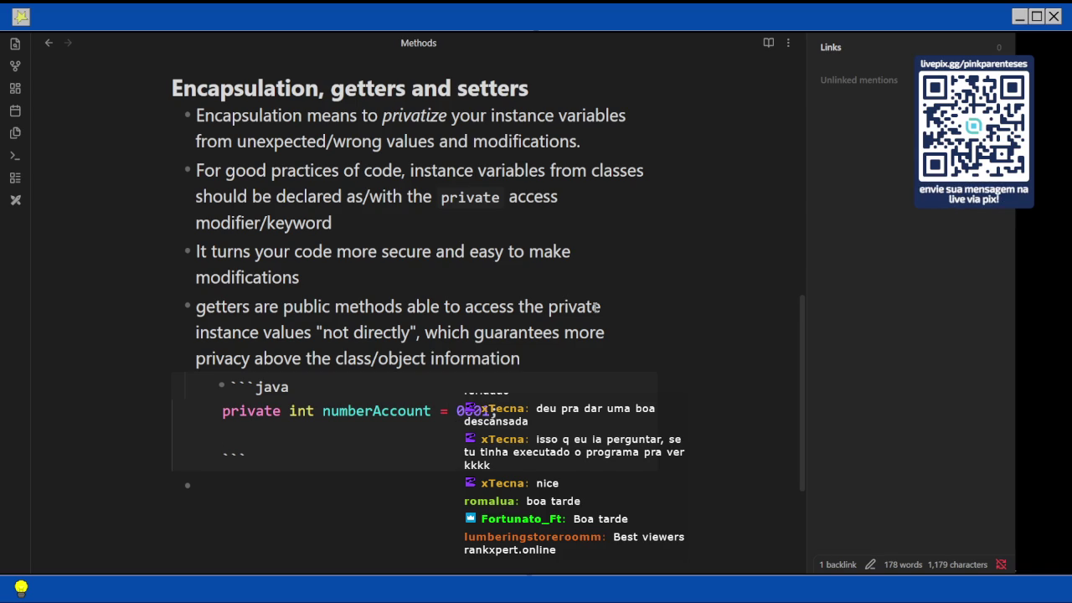
Wrap the numberAccount field inside a 'class Account{ }' block
key("Up")
key("Return")
key("Up")
type("class Account")
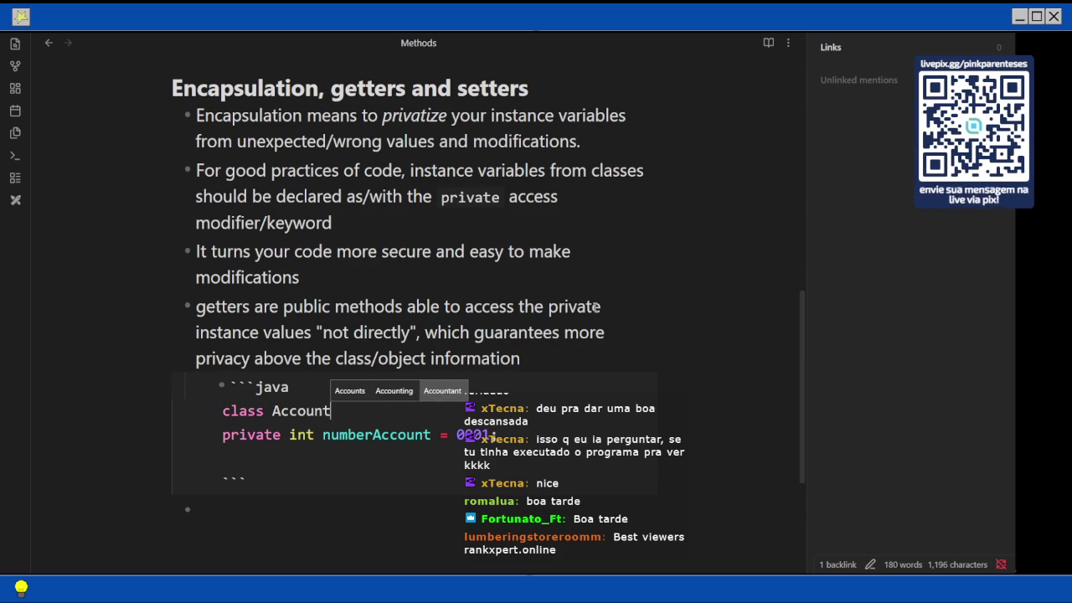
type("{")
key("Return")
key("Down")
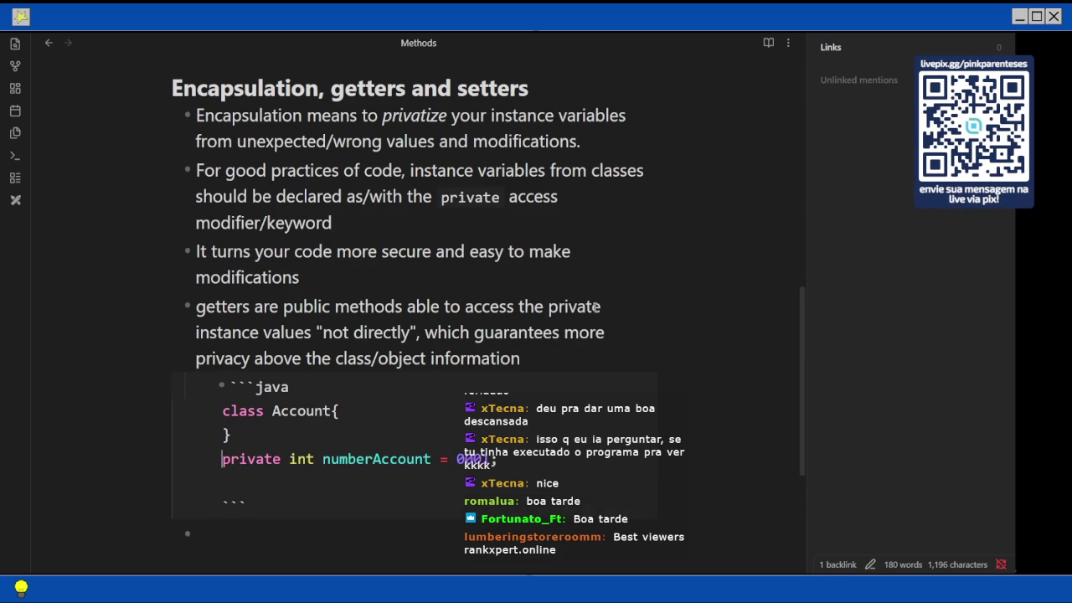
key("shift+End")
key("ctrl+c")
key("BackSpace")
key("Up")
key("Up")
key("End")
key("Return")
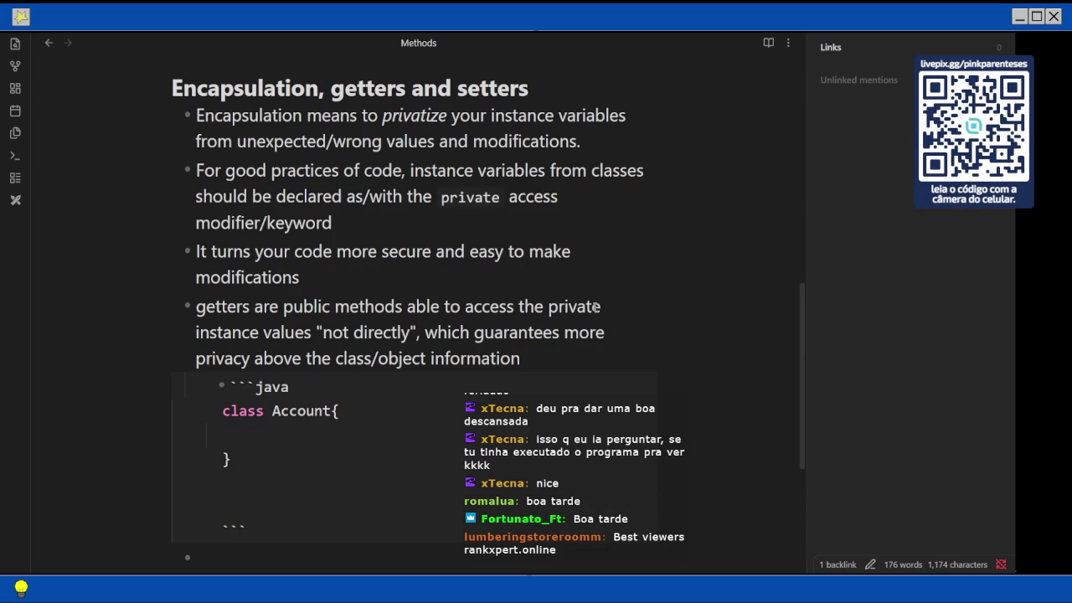
key("ctrl+v")
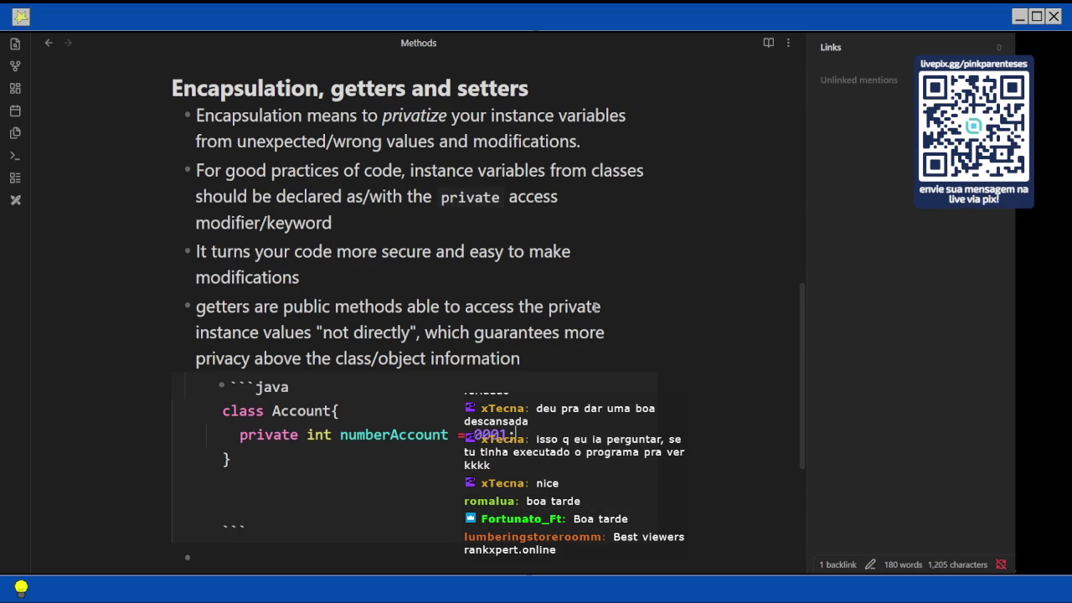
Add a public getNumberAccount() method to the class that returns numberAccount
key("Return")
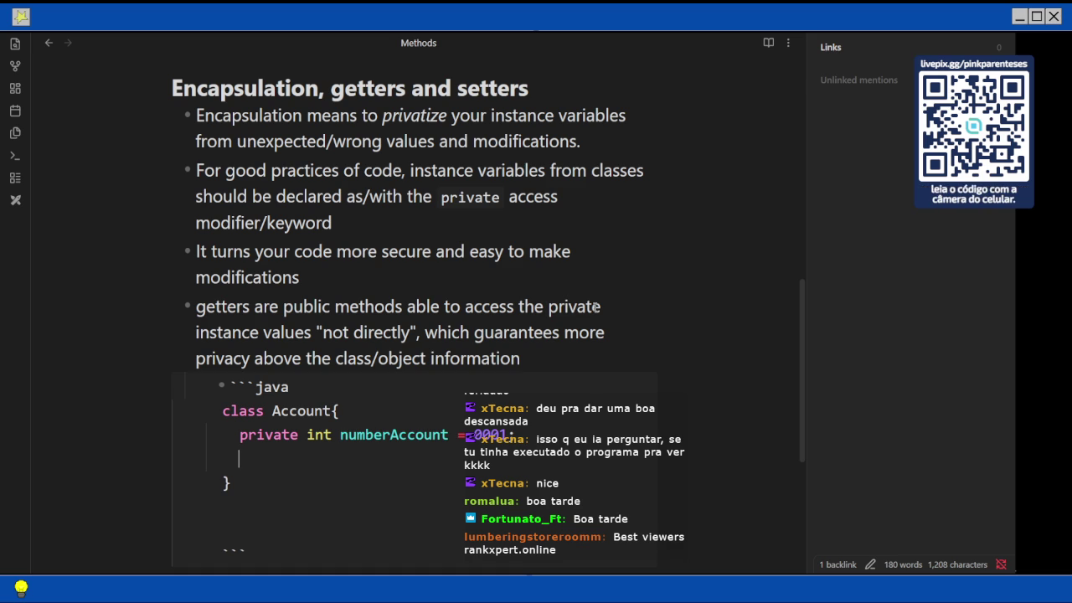
type("p")
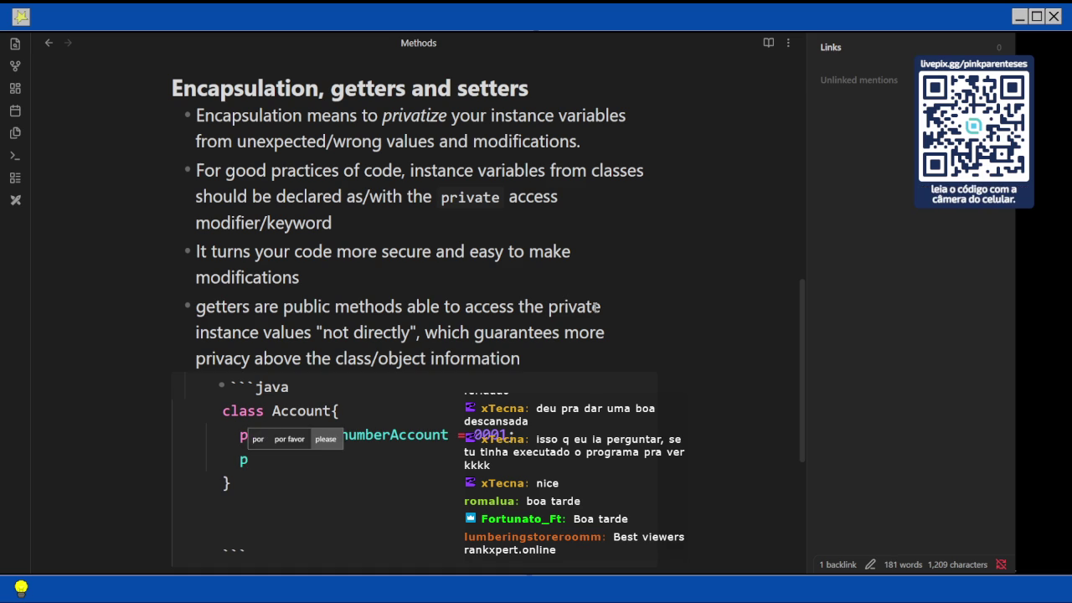
type("b")
key("BackSpace")
type("ublic getNumberAccount")
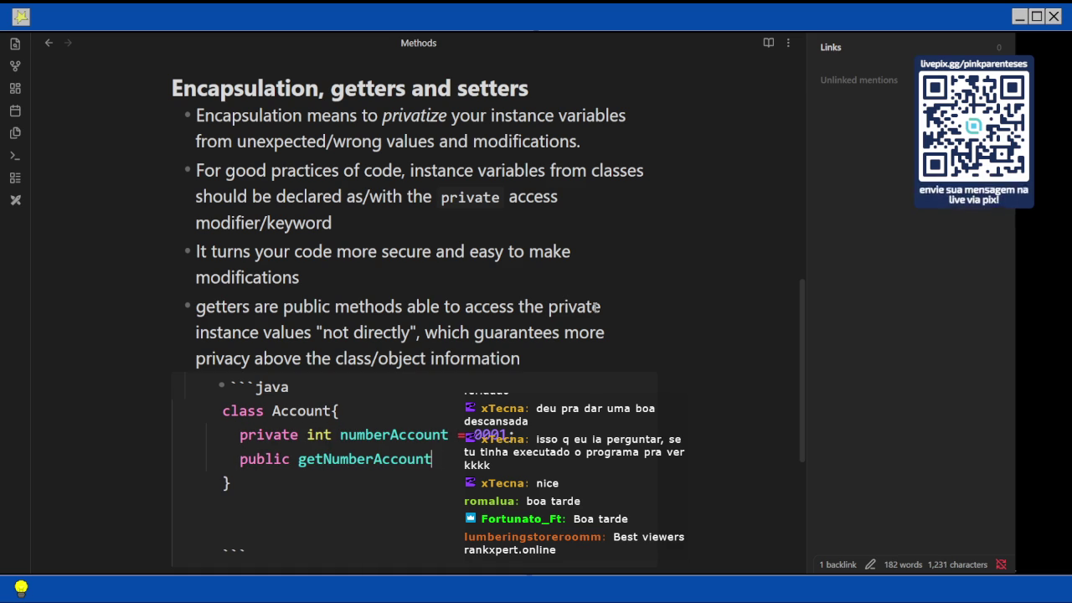
type("(){")
key("Return")
type("r")
key("BackSpace")
key("Return")
key("Tab")
type("return numbe")
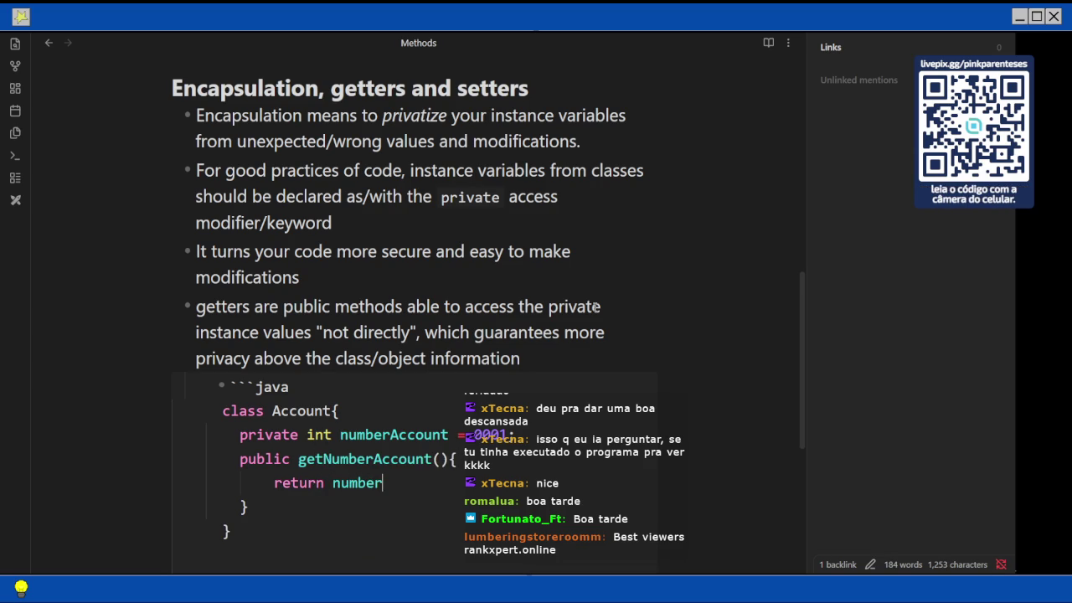
type("rAccount;")
scroll(595, 308, "down", 2)
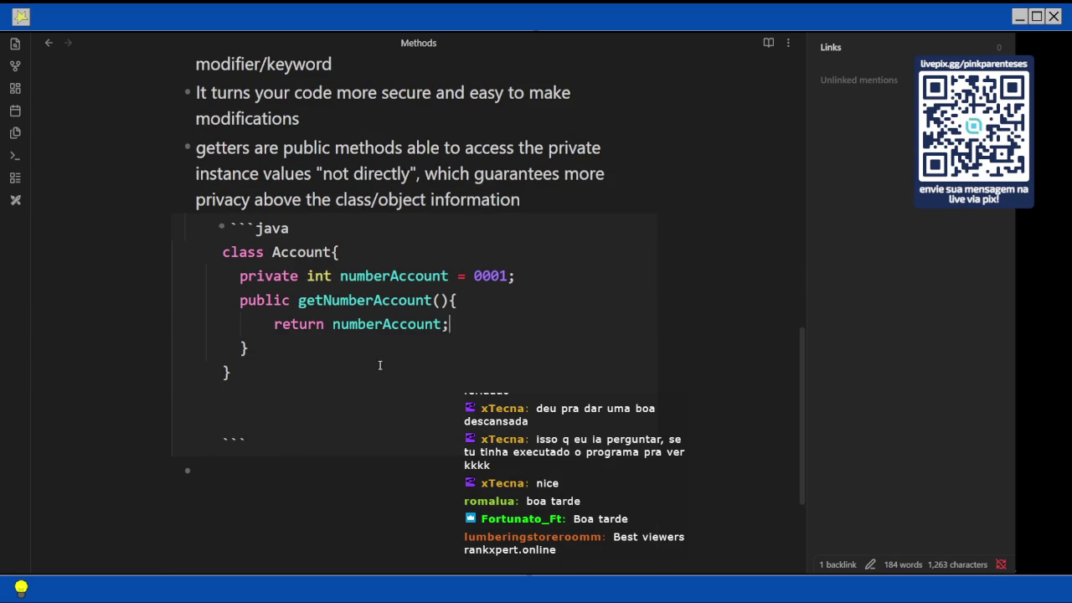
key("Return")
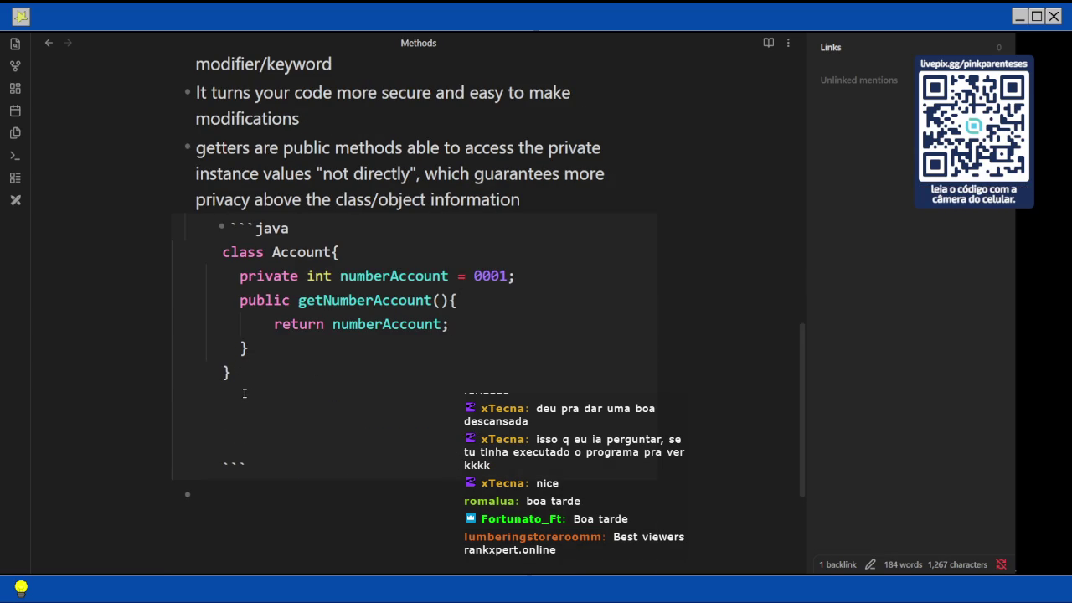
Start a TestAccount class that creates Account a1 = new Account();
type("class TestAccount")
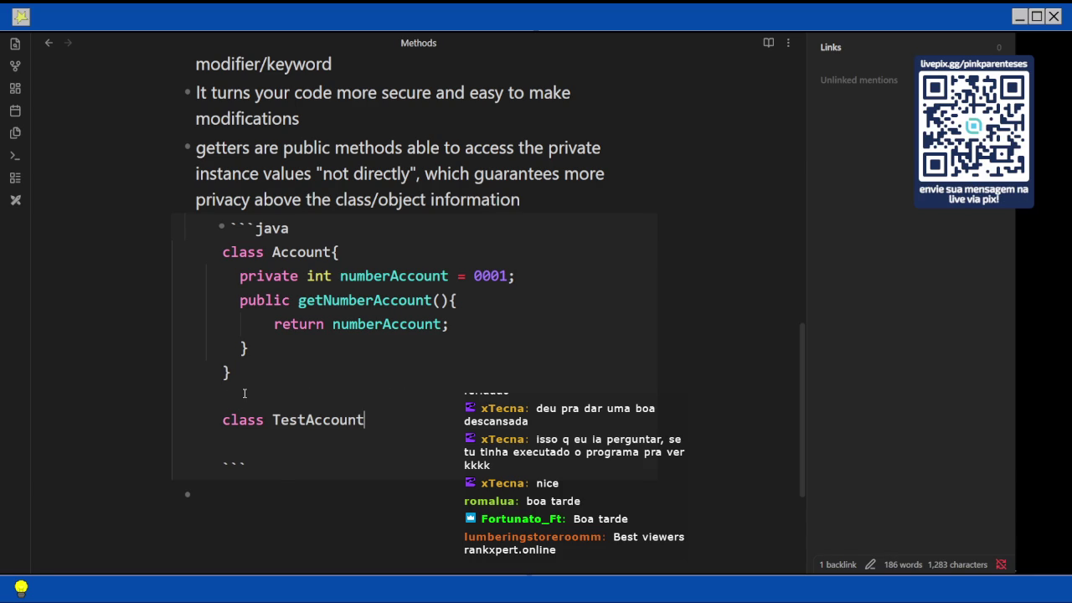
type("{")
key("Return")
type("A")
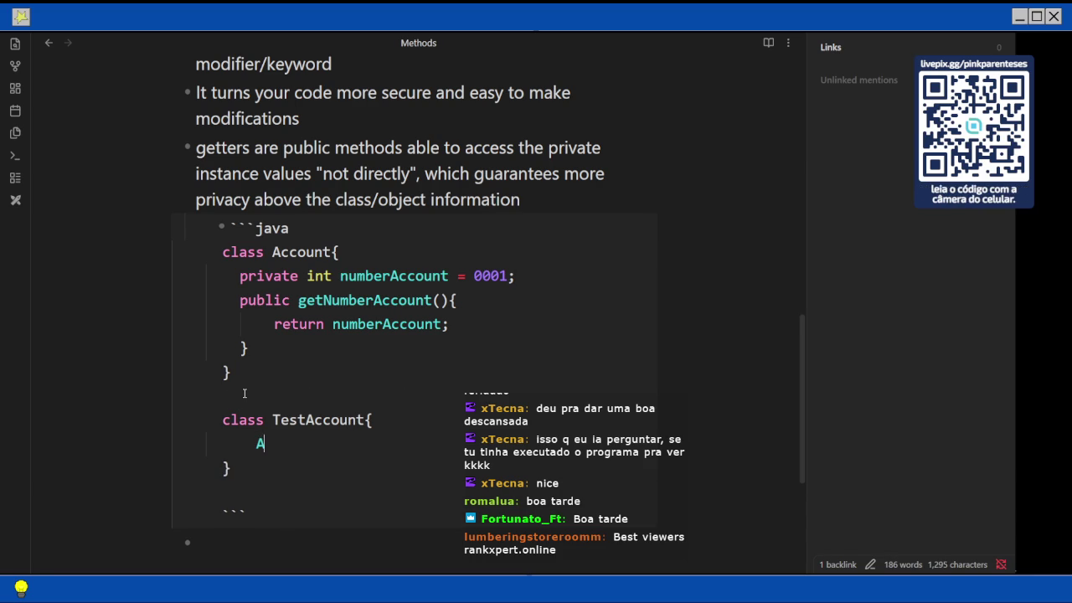
type("ccount")
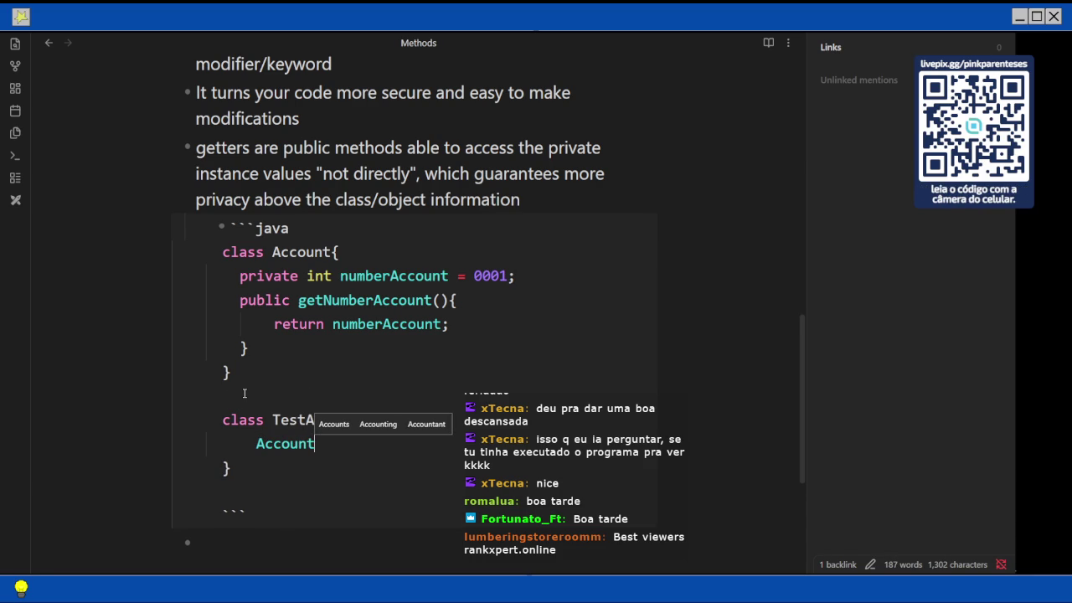
type(" = new")
key("BackSpace")
key("BackSpace")
key("BackSpace")
key("BackSpace")
key("BackSpace")
type("a1 = new ")
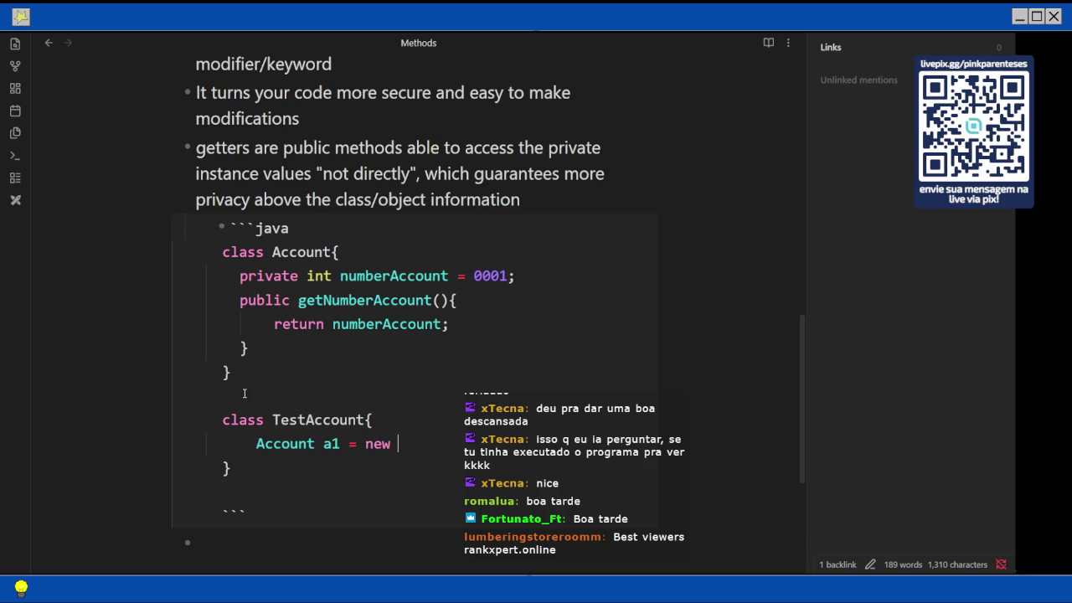
type("Account();")
key("Return")
key("Return")
Add the line int number = a1.numberAccount; with a //wrong comment
type("numberAccount.")
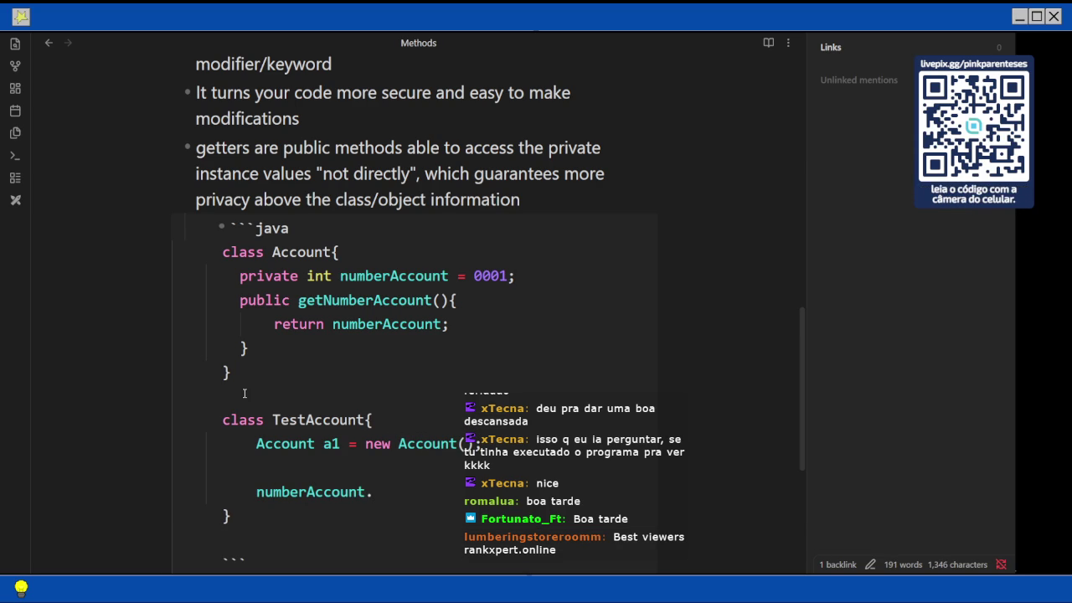
key("Home")
type("a1.")
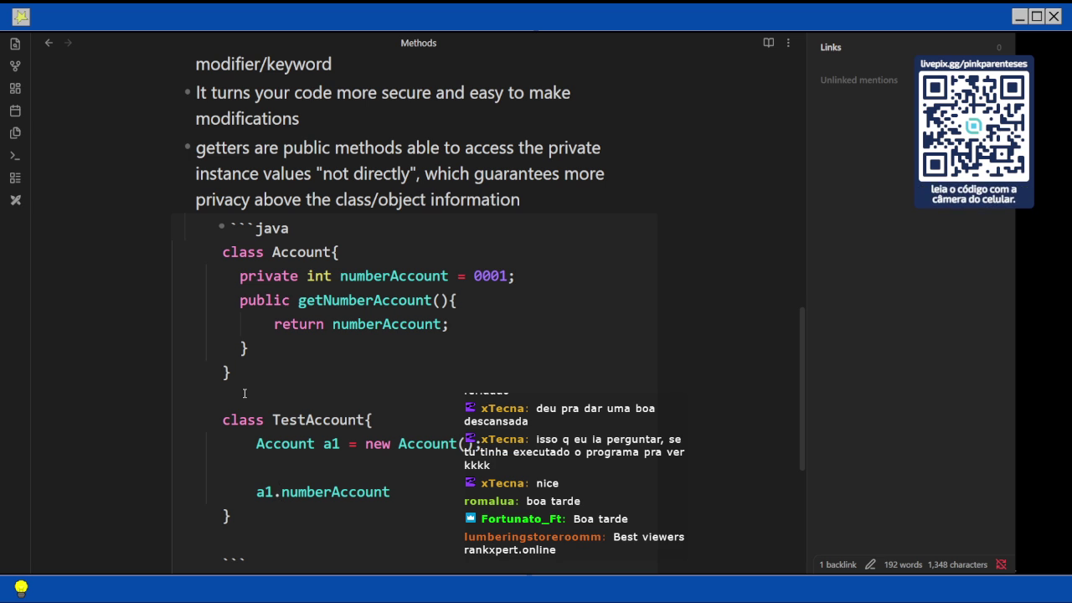
type(";")
key("Home")
type("int number =")
key("End")
type("//")
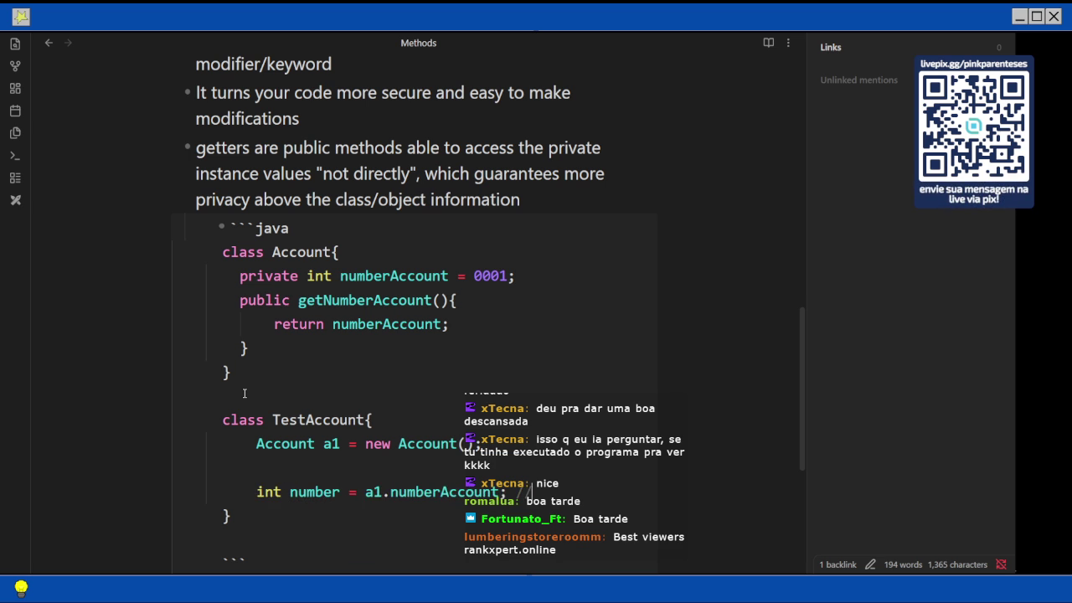
type("wrong")
key("Return")
key("Return")
Copy 'int number' onto a new line below the wrong-access statement
scroll(252, 318, "down", 2)
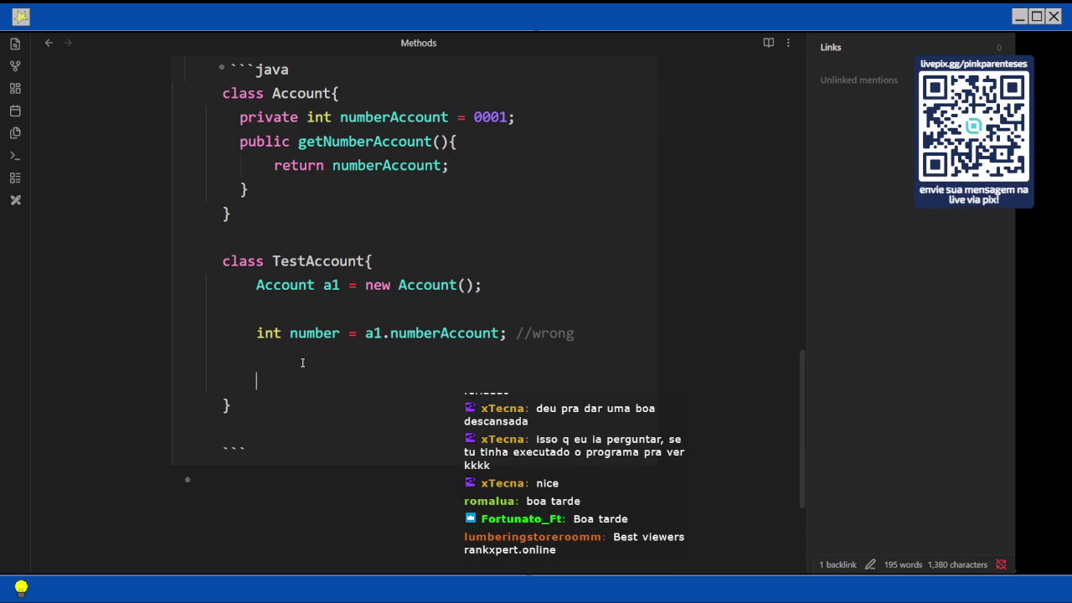
key("Up")
key("Down")
key("shift+Right")
key("ctrl+shift+Right")
key("ctrl+shift+Right")
key("ctrl+c")
key("Down")
key("Down")
key("Tab")
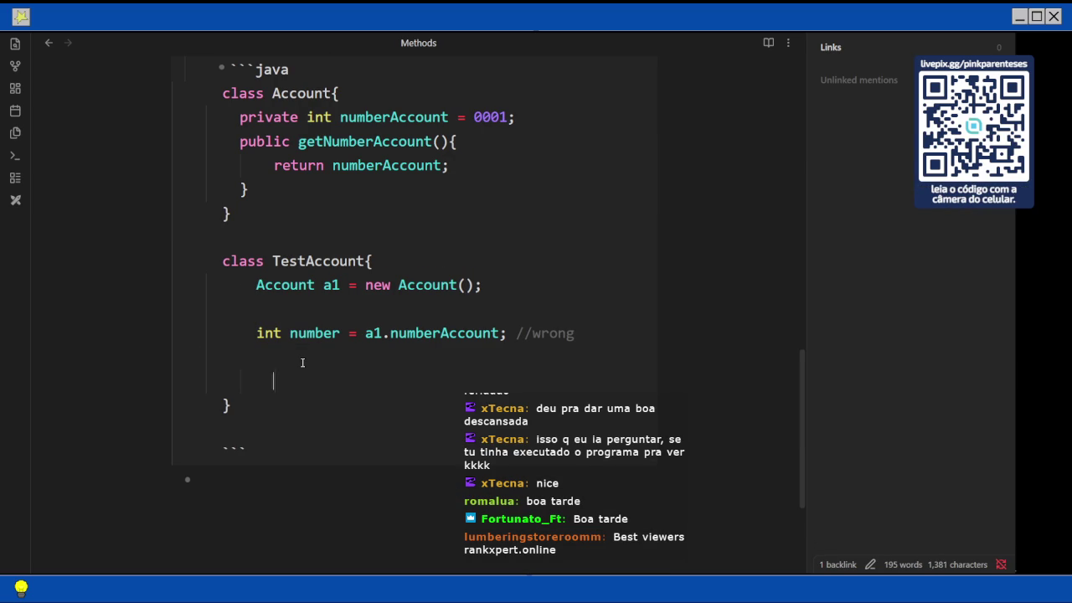
key("BackSpace")
key("ctrl+v")
key("Home")
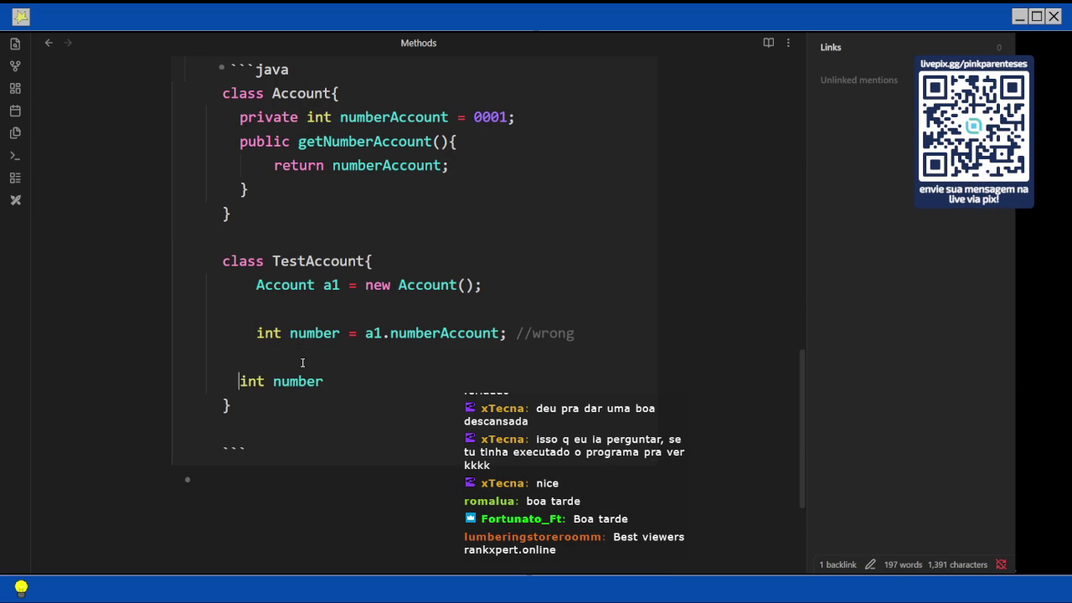
Adjust the indentation of the int number lines and select the TestAccount body
key("Up")
key("Down")
key("Down")
key("Tab")
key("shift+Tab")
key("shift+Tab")
key("Tab")
key("Up")
key("Up")
key("Right")
key("shift+Tab")
key("Up")
key("Tab")
key("shift+Tab")
key("Up")
key("shift+Tab")
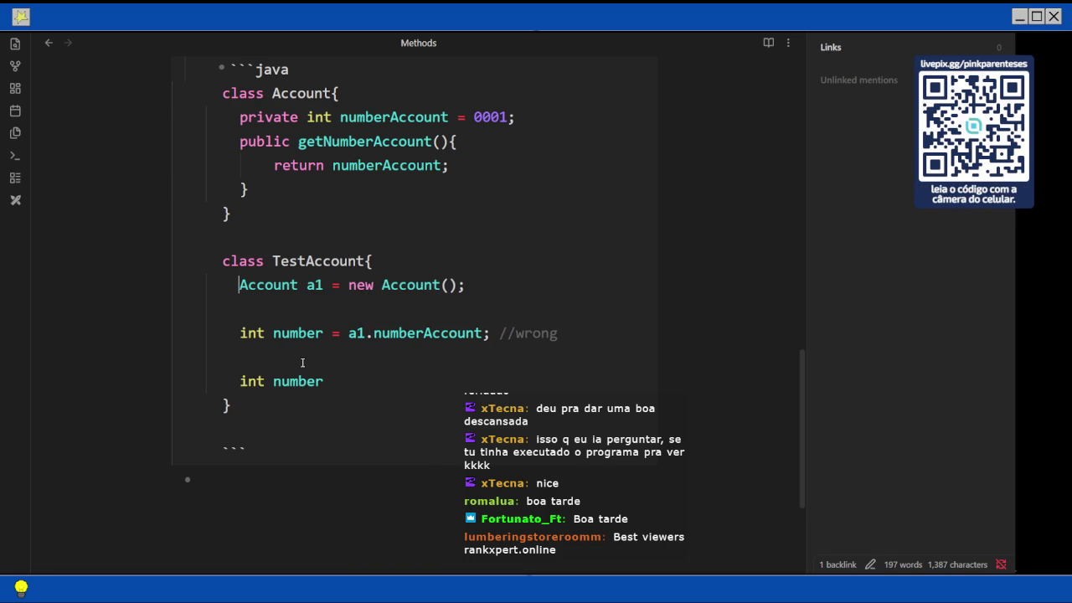
key("shift+Down")
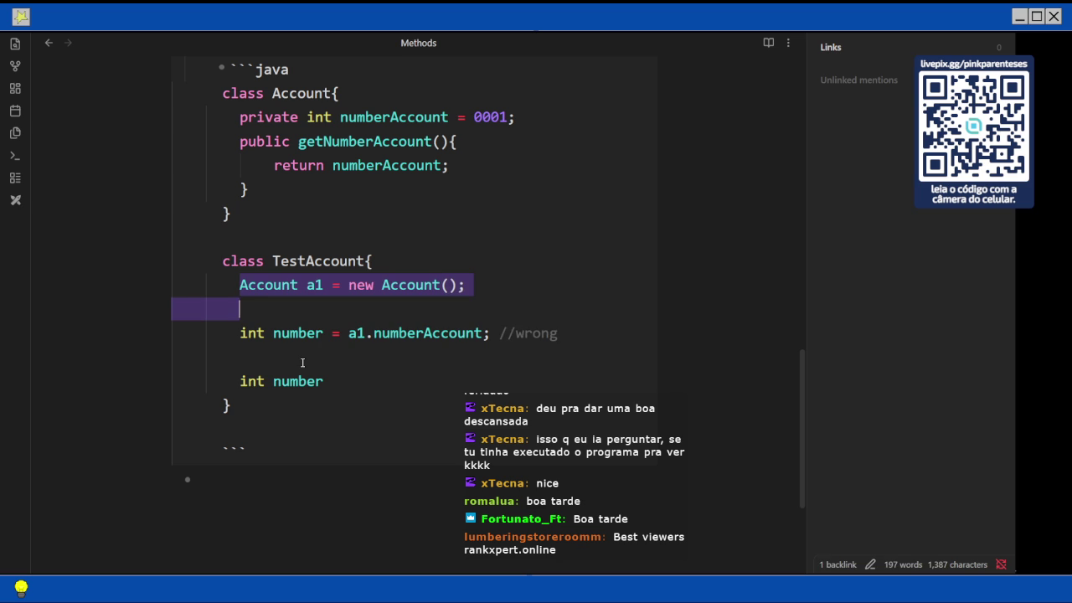
Wrap the statements in public static void main(String[] args) and write int number = a1.getNumberAccount(); //right
key("shift+Down")
key("shift+Down")
key("shift+Down")
key("shift+End")
type("public static void main(String[]")
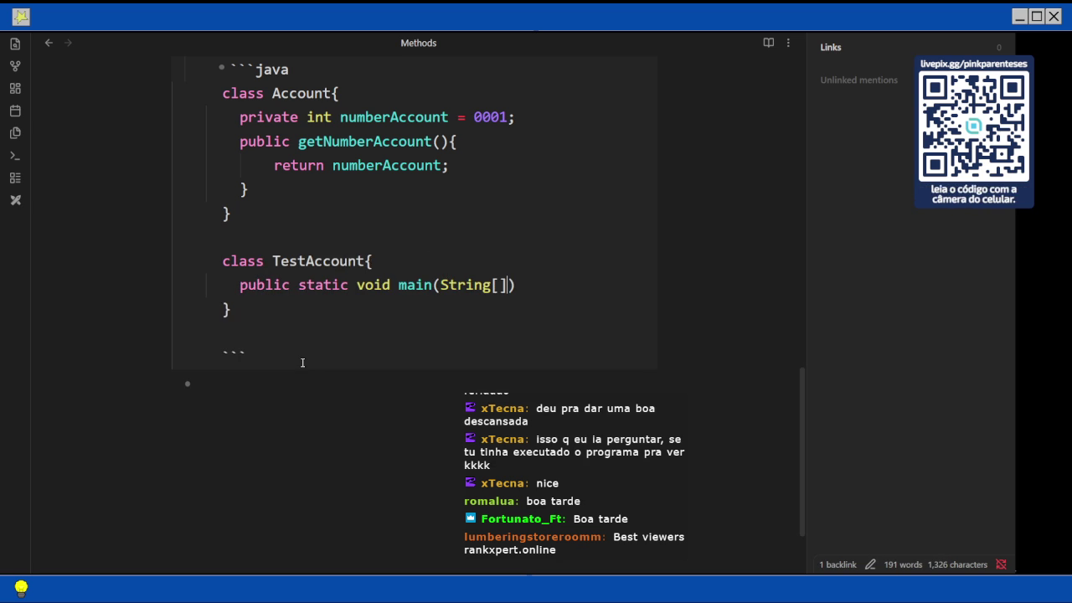
type(" args){")
key("Return")
key("Return")
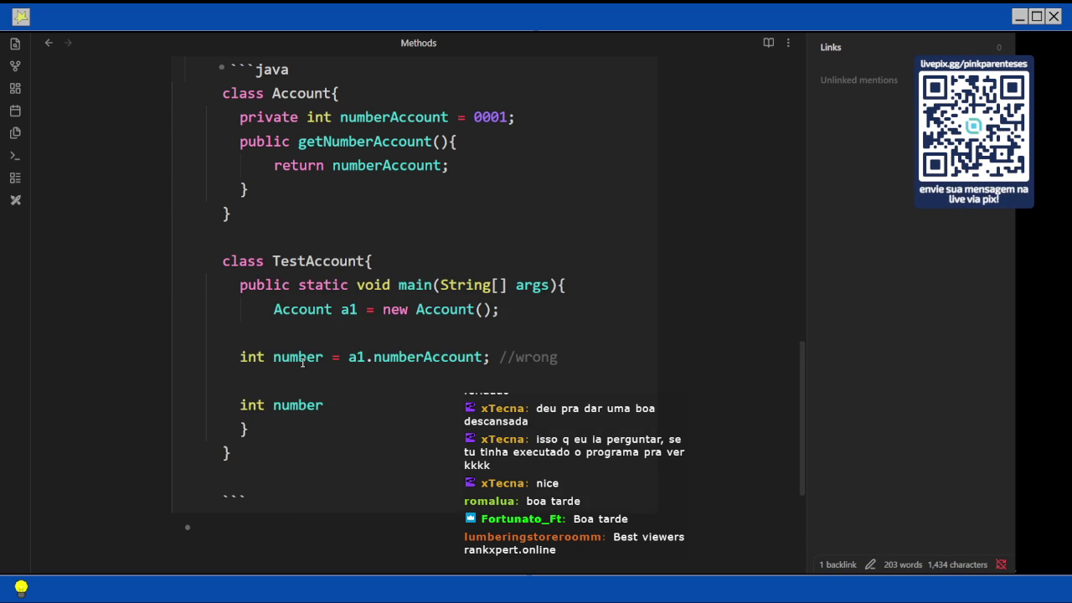
key("Up")
key("Tab")
key("Down")
key("Down")
key("Tab")
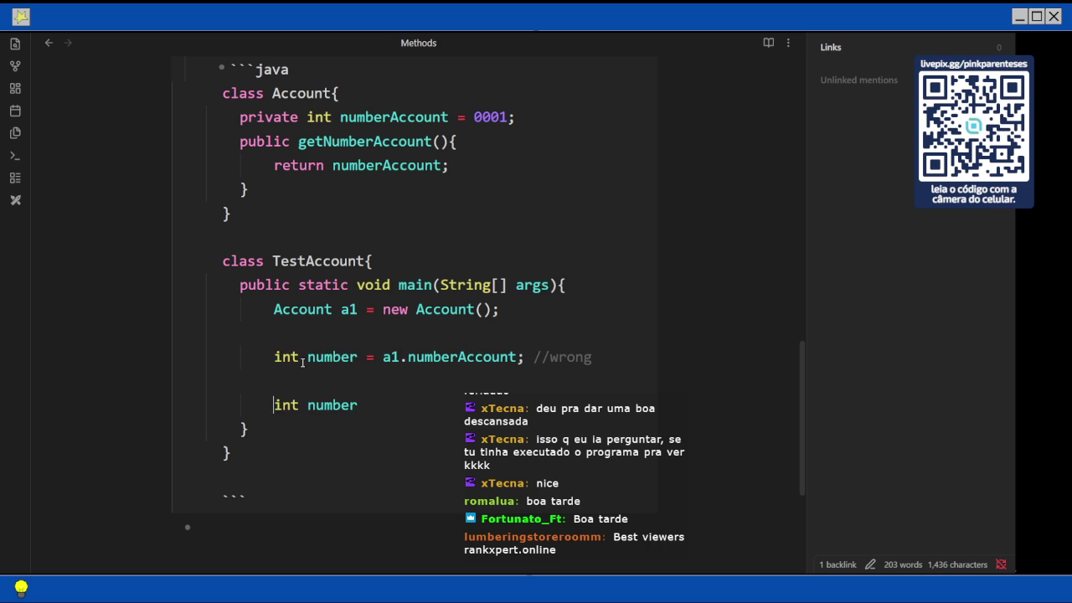
key("BackSpace")
key("BackSpace")
key("BackSpace")
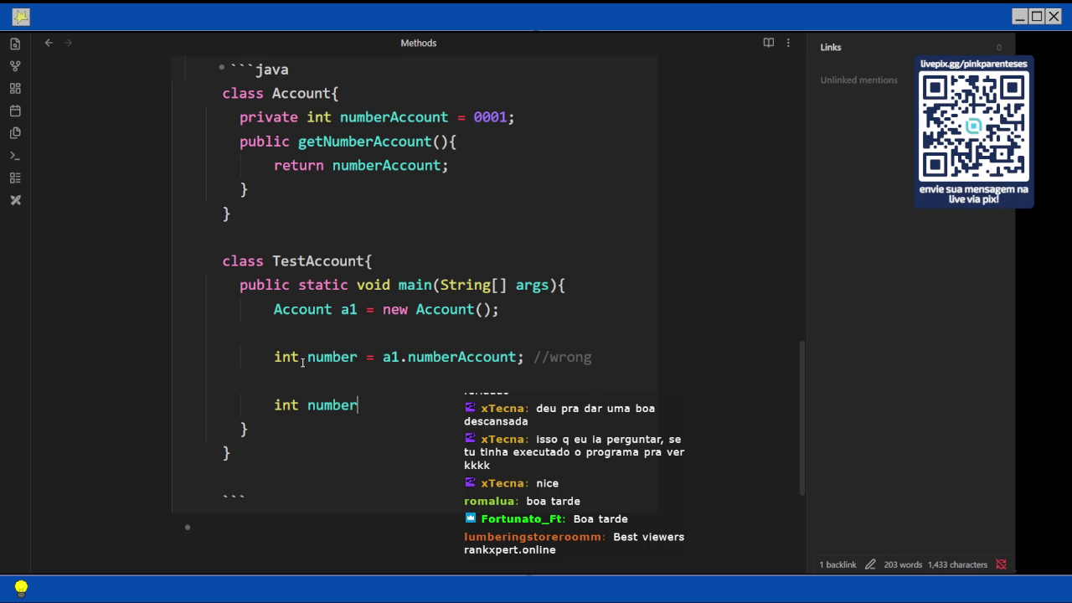
type(" = a1.getNumberAccount(); //ri")
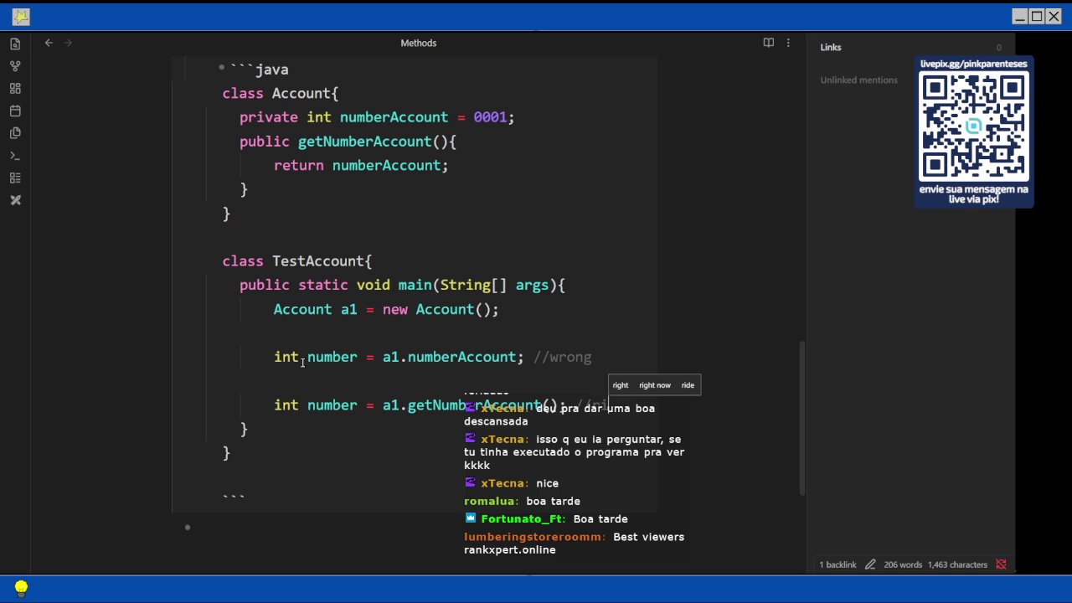
type("gh")
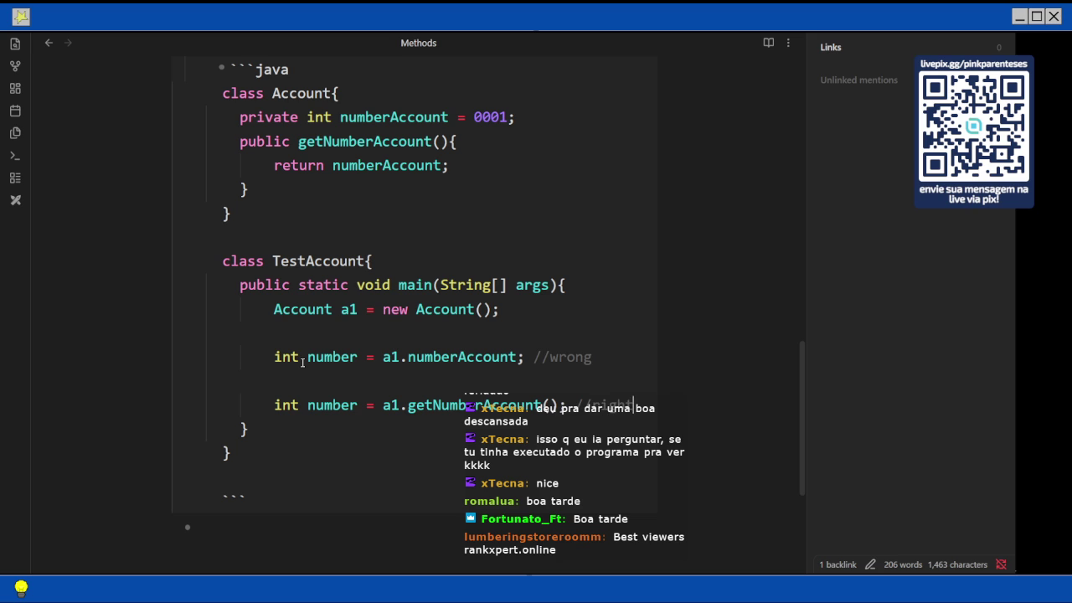
type("t")
Append 'it won't work' to the //wrong comment and break it onto its own // line
key("Up")
key("Up")
type(", it won")
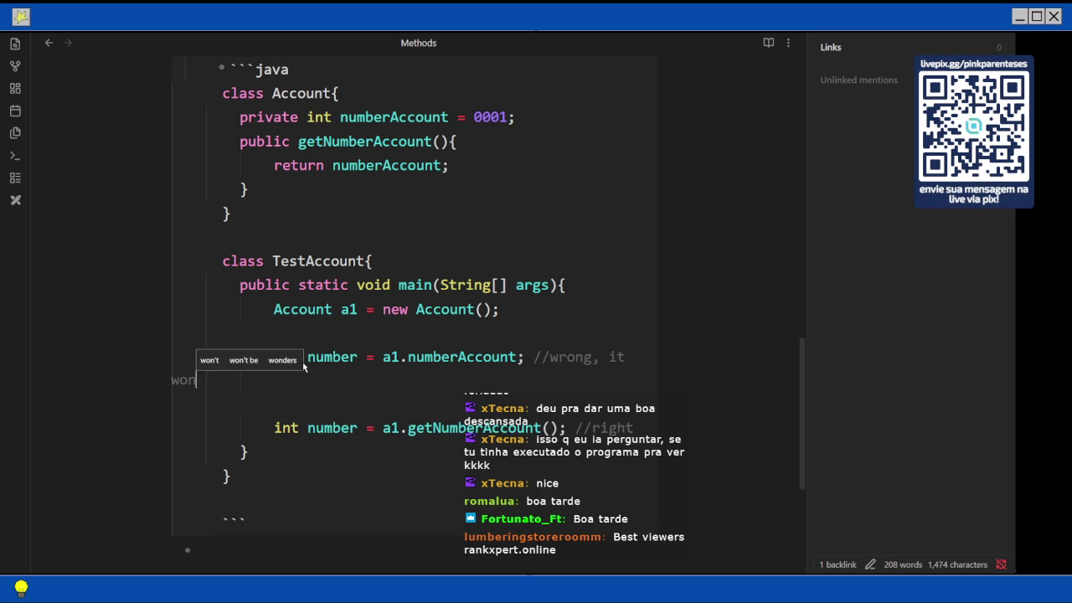
type("'t wor")
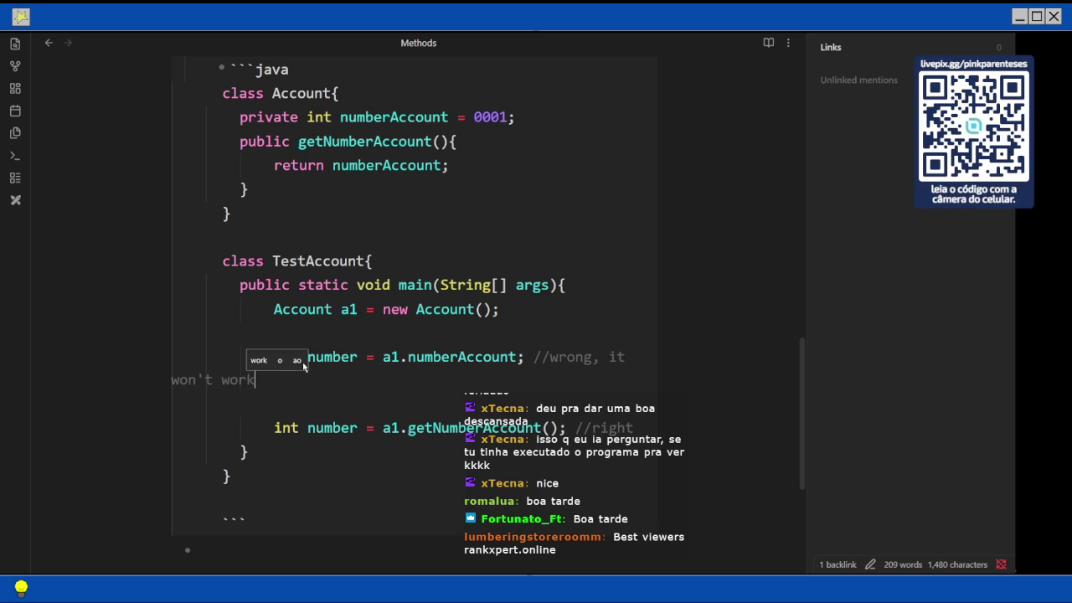
type("k")
key("Up")
key("Tab")
key("BackSpace")
key("Left")
key("Left")
key("Left")
key("Left")
key("Left")
key("Left")
key("Return")
type("//")
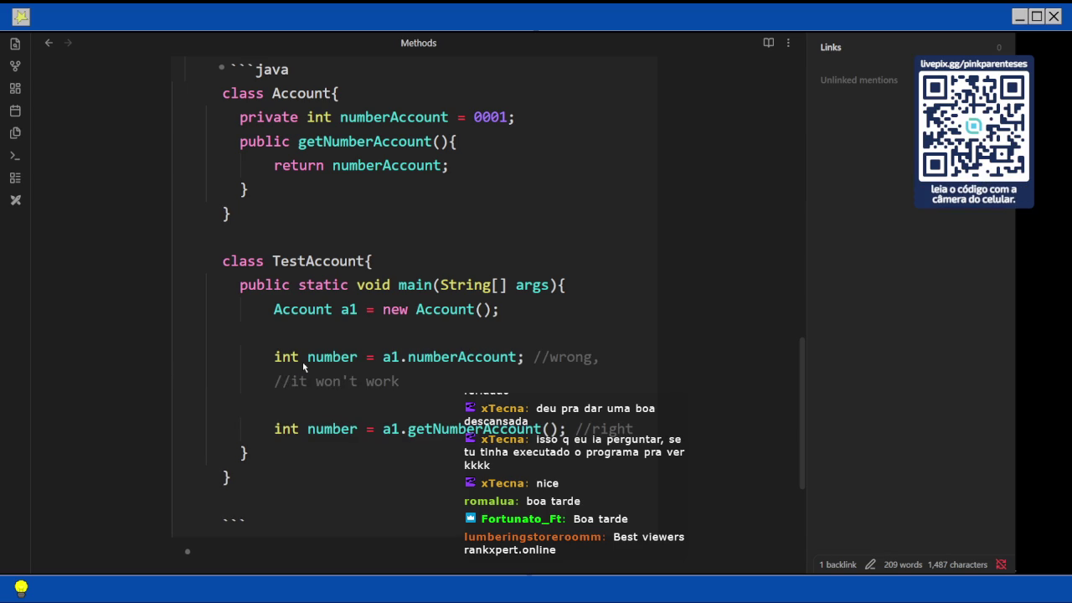
Remove the comma after //wrong, put '//it won't work' above the wrong statement, and delete blank lines
left_click(602, 357)
key("BackSpace")
key("Down")
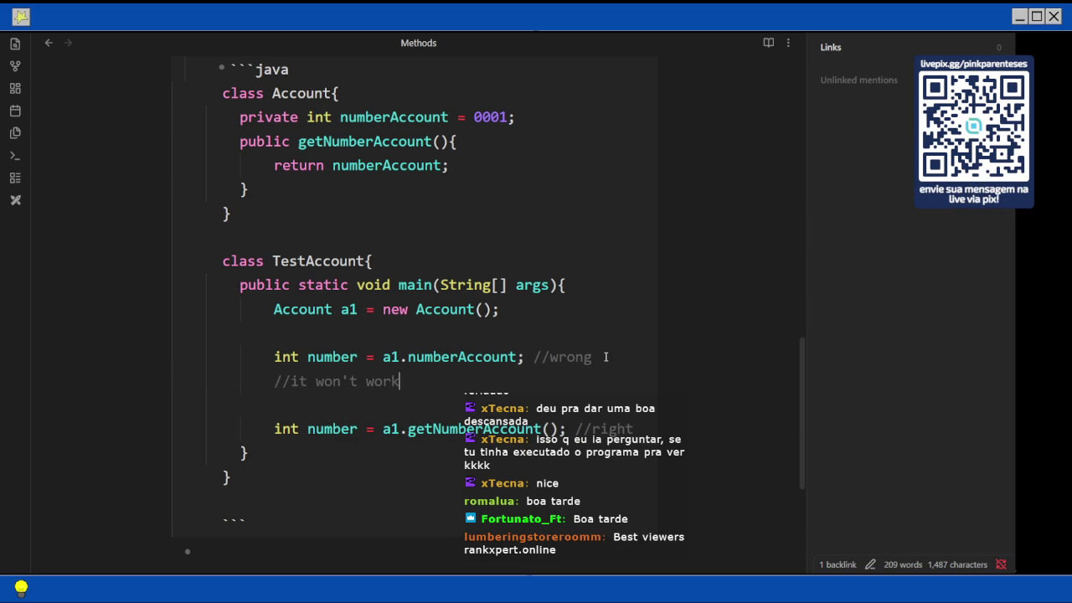
key("shift+Home")
key("BackSpace")
key("Up")
key("Left")
key("Right")
key("ctrl+z")
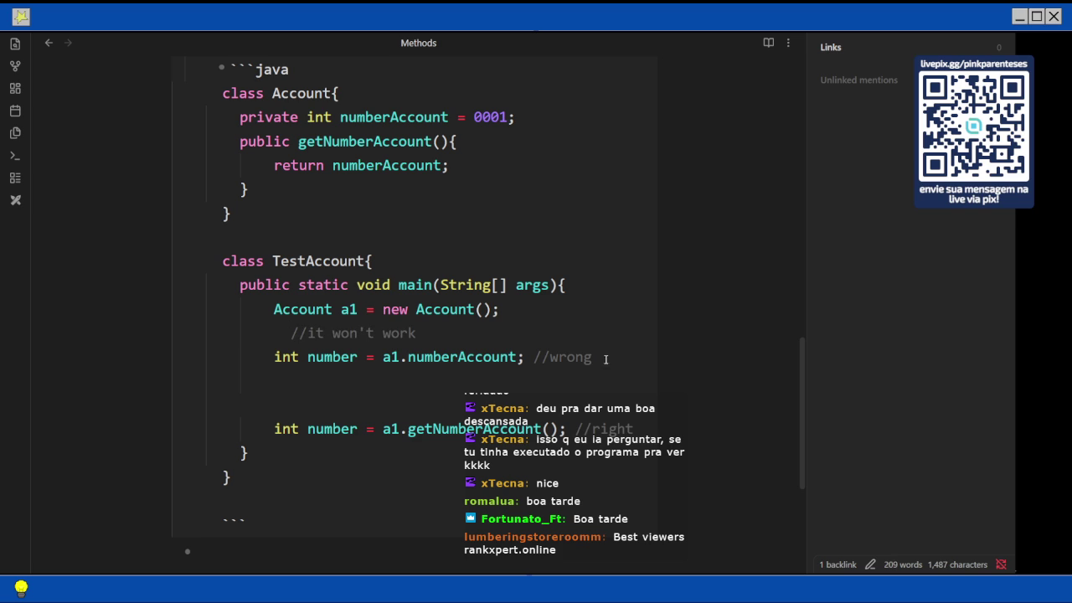
key("BackSpace")
key("BackSpace")
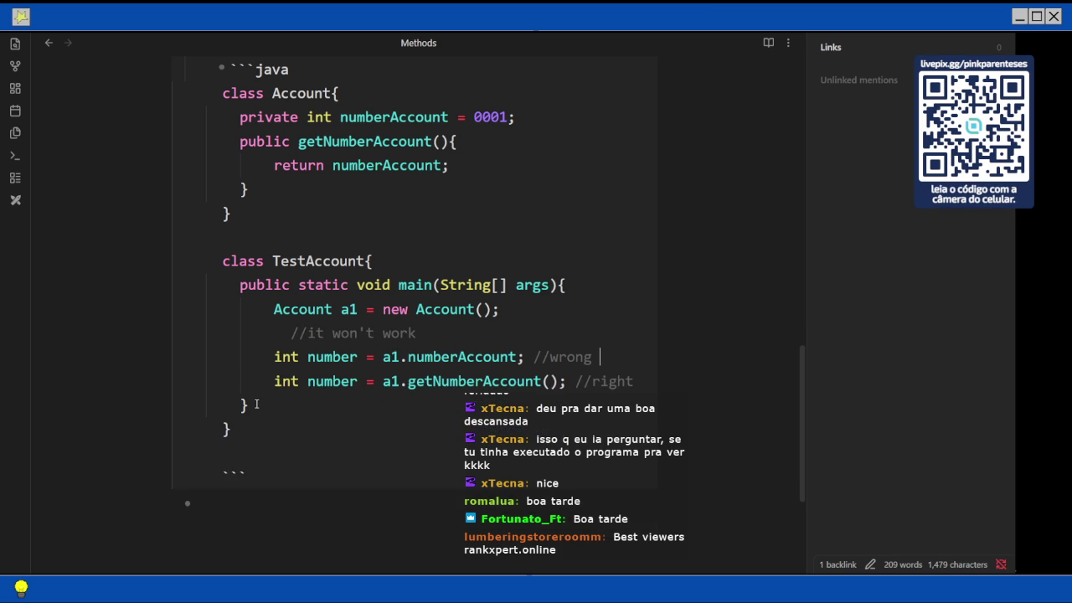
On the empty bullet below the code, begin typing 'setters are public methods designed to define the'
scroll(261, 338, "down", 3)
scroll(261, 338, "up", 9)
scroll(262, 338, "down", 2)
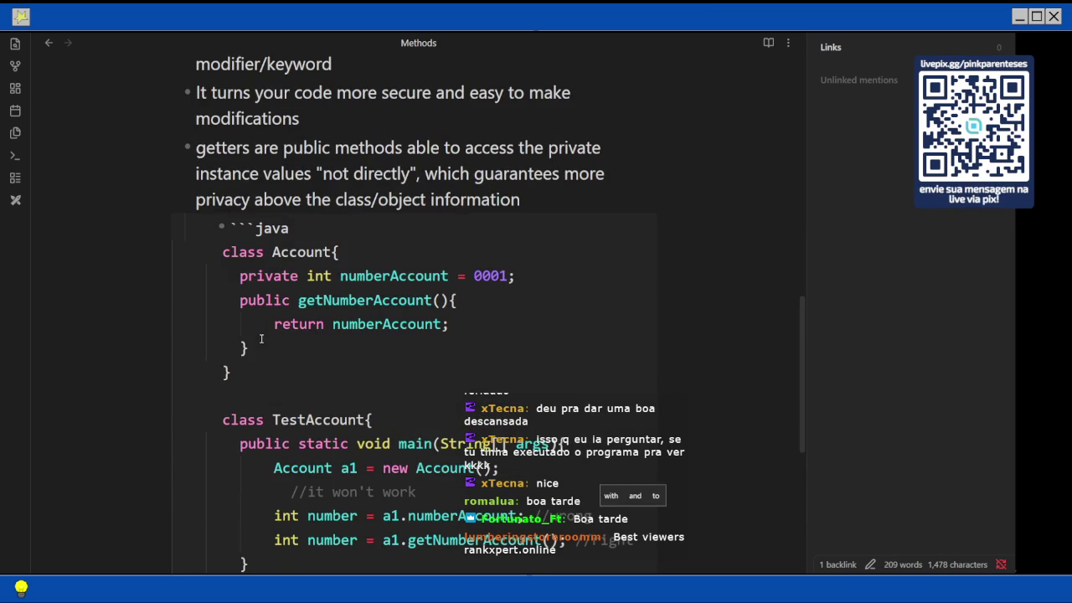
scroll(238, 258, "up", 4)
scroll(238, 258, "down", 9)
scroll(238, 258, "down", 5)
scroll(235, 257, "up", 8)
scroll(235, 257, "up", 1)
scroll(235, 257, "down", 10)
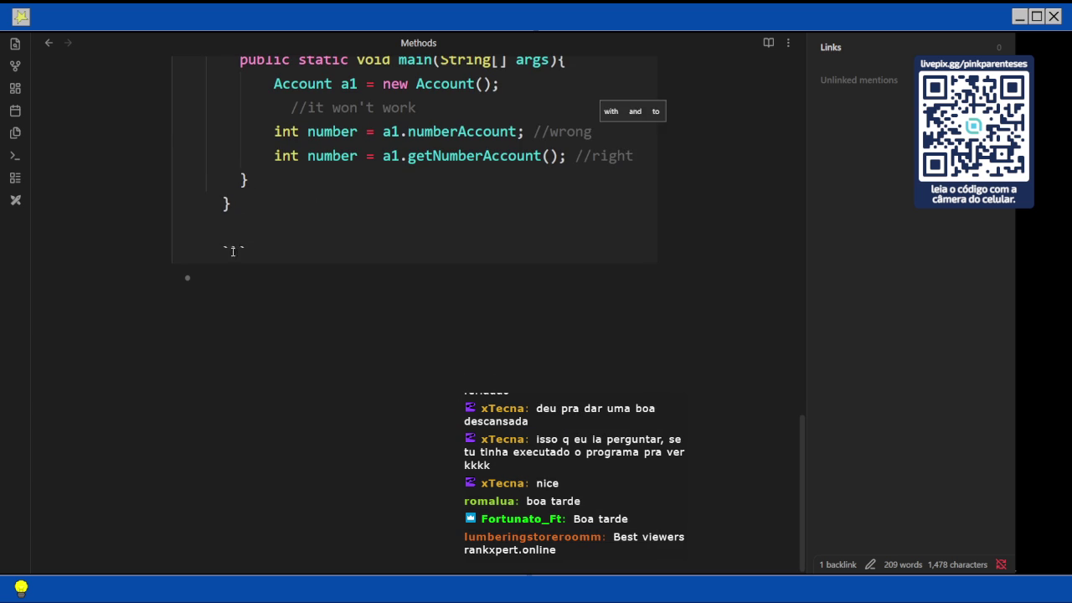
left_click(221, 297)
type("setters")
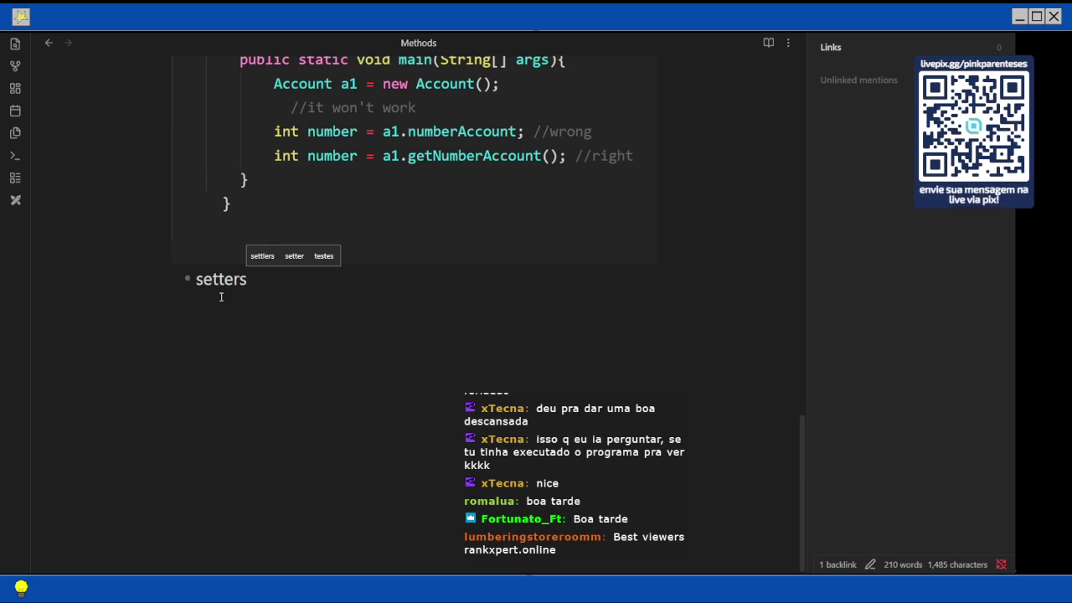
type(" are")
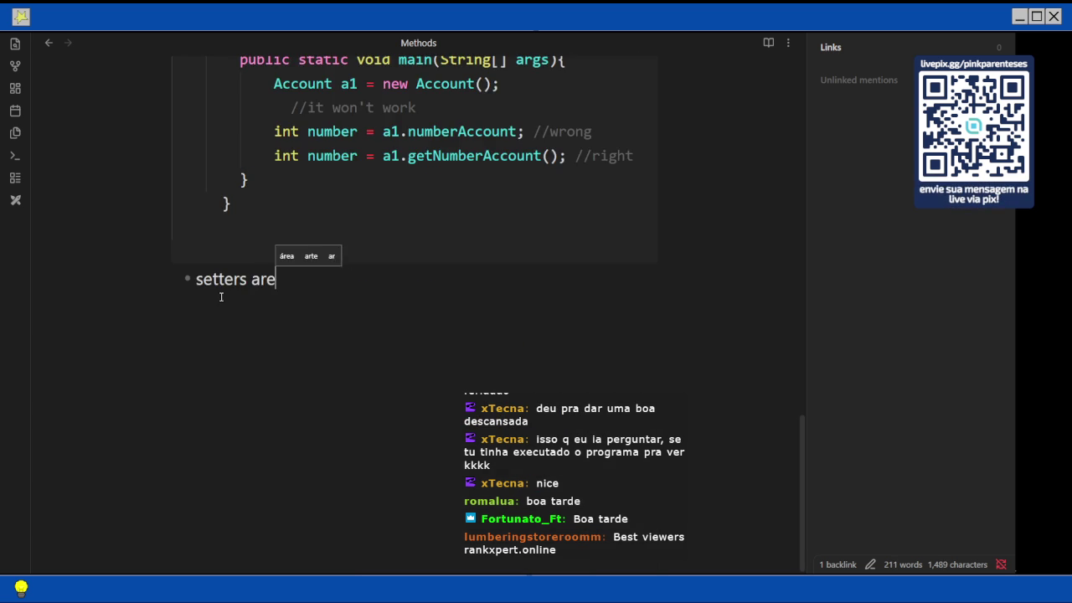
type(" p")
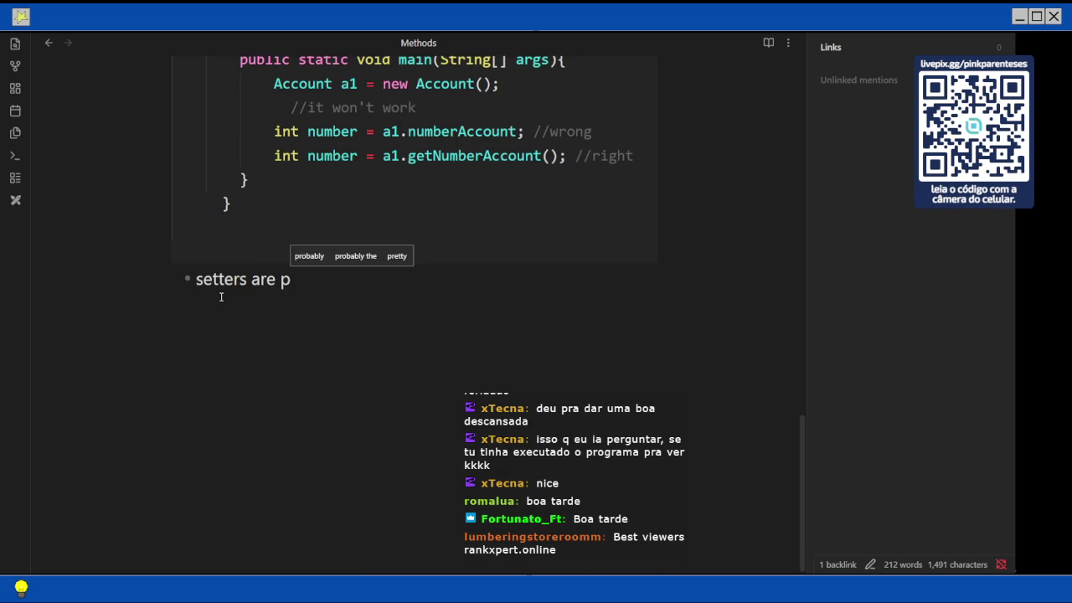
scroll(221, 295, "down", 5)
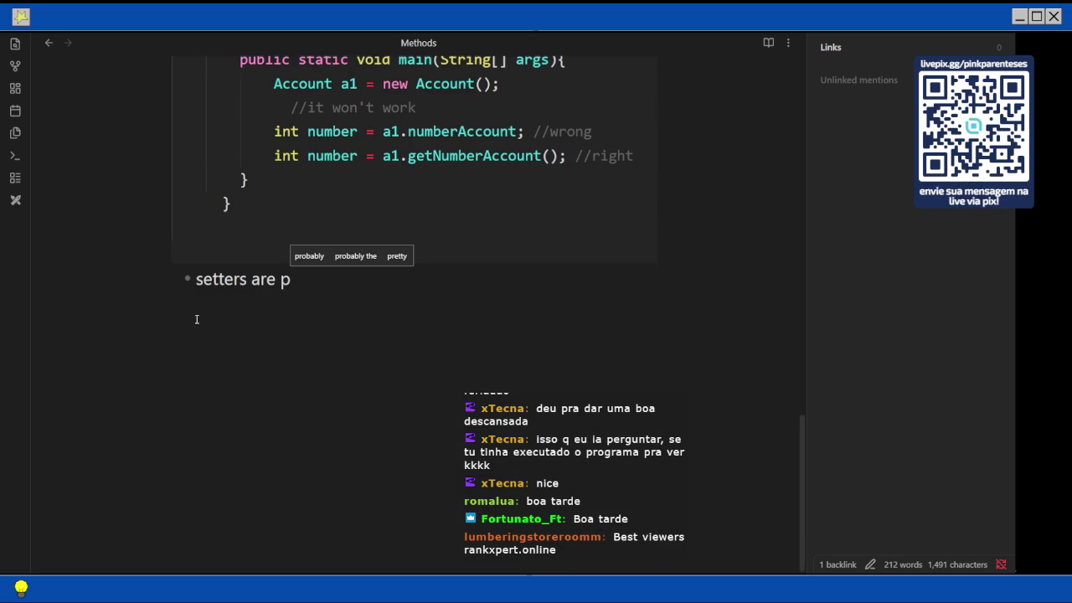
type("ublic me")
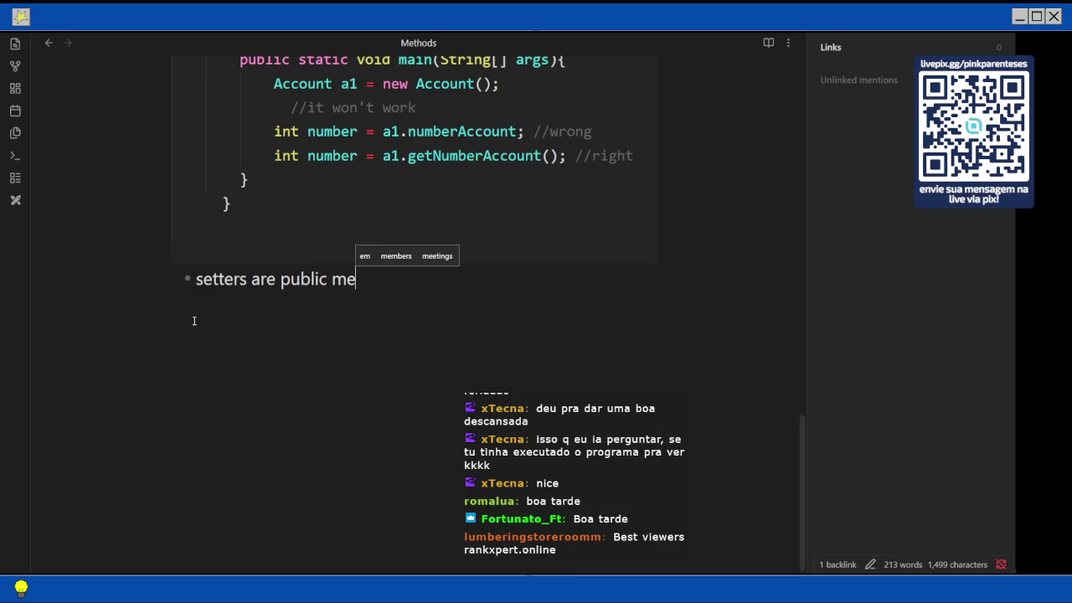
type("thoe")
key("BackSpace")
type("ds designed to")
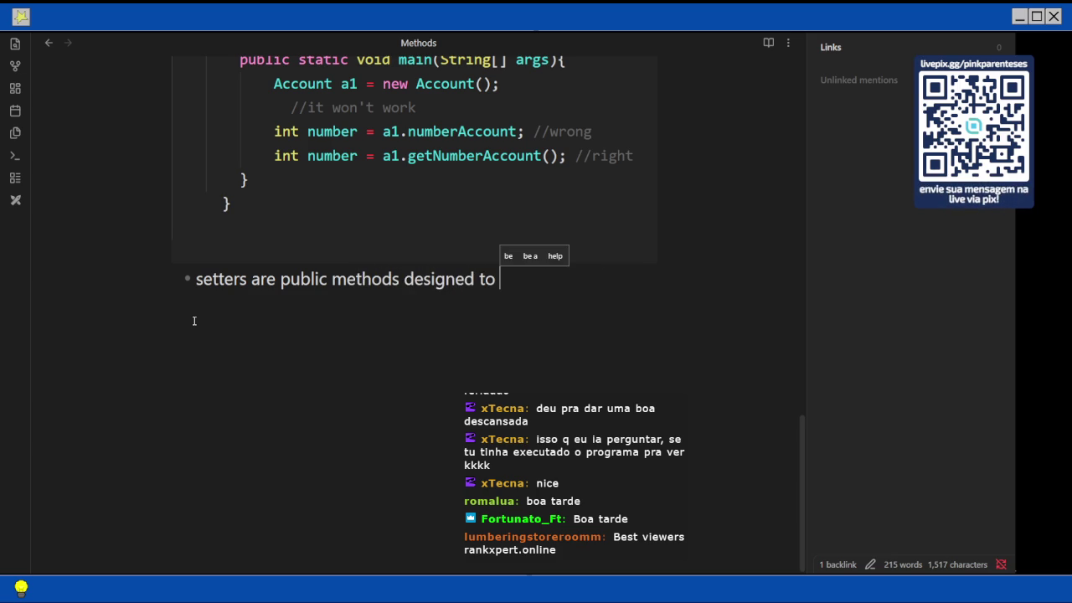
type(" define the ")
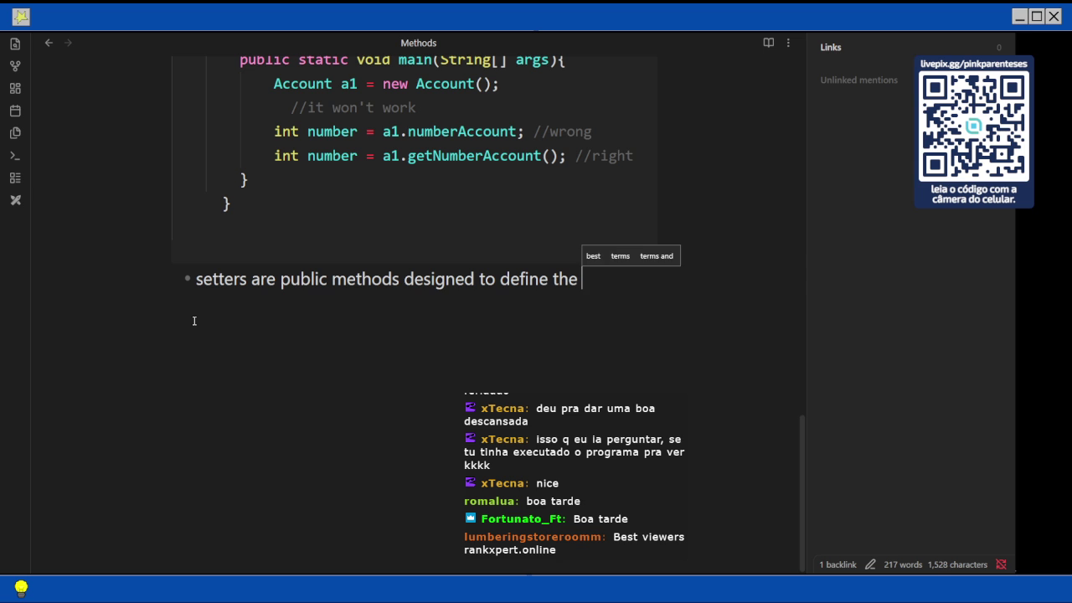
type("inst")
Continue with 'class's instance variables, frequently along code validation', correcting typos
key("BackSpace")
key("BackSpace")
key("BackSpace")
key("BackSpace")
type("class's instance ")
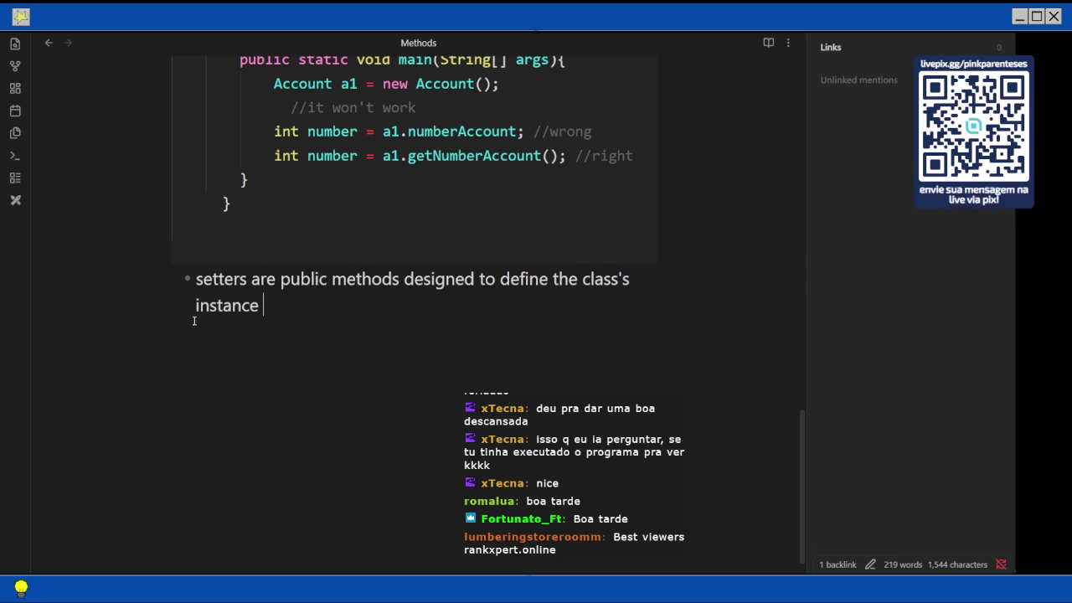
type("valu")
key("BackSpace")
key("BackSpace")
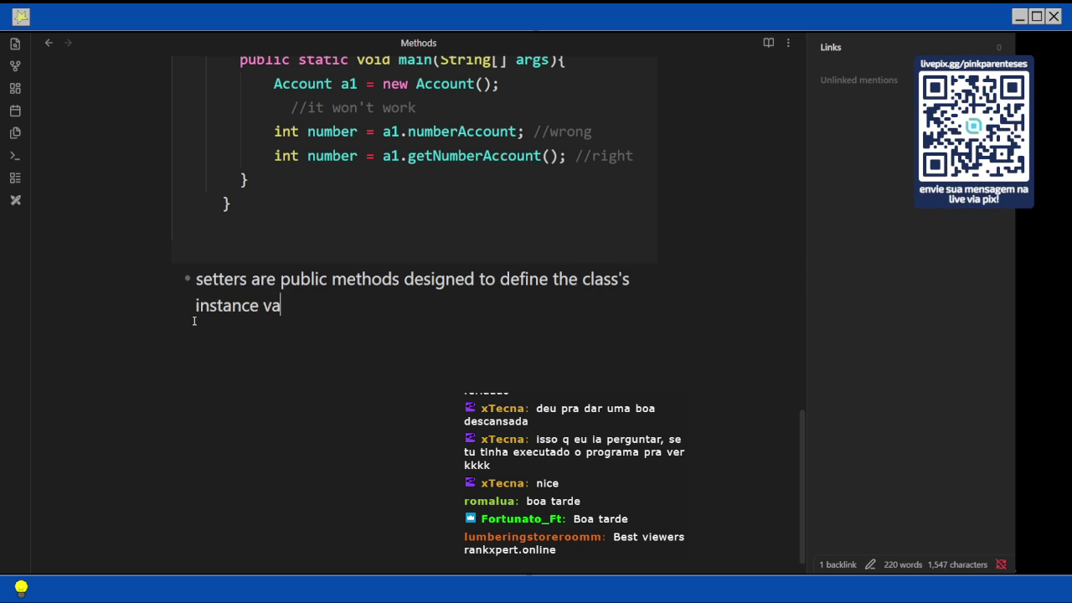
type("riables")
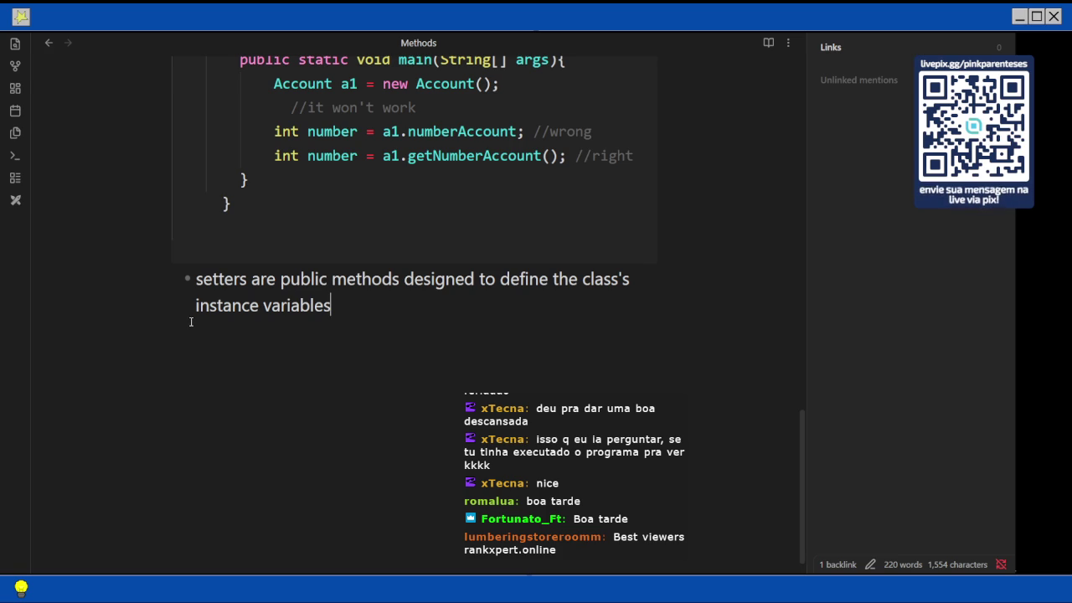
type(", sm")
key("BackSpace")
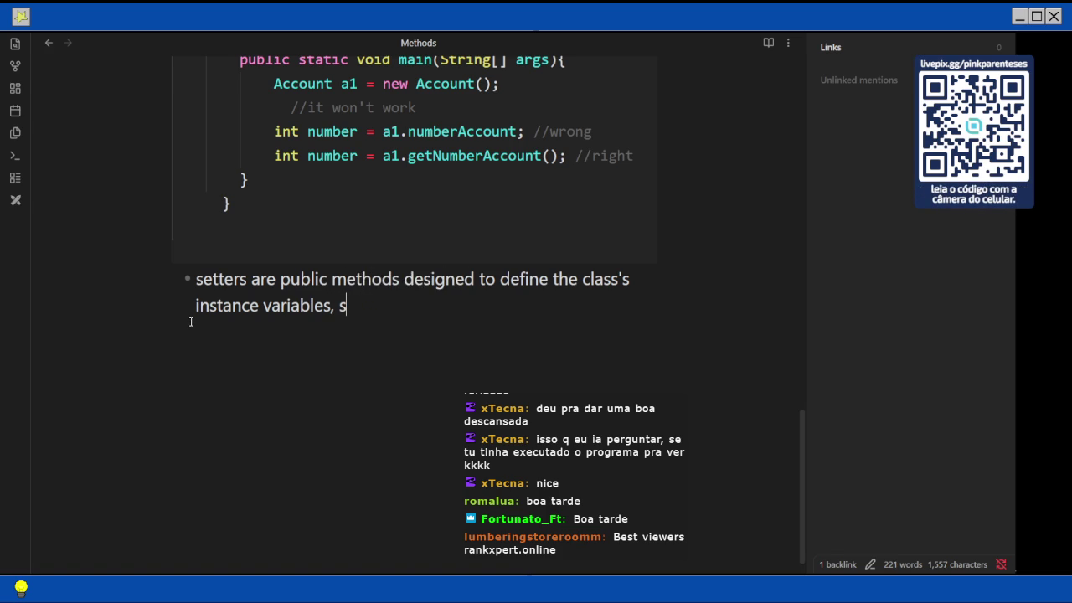
type("omt")
key("BackSpace")
key("BackSpace")
key("BackSpace")
type("fre")
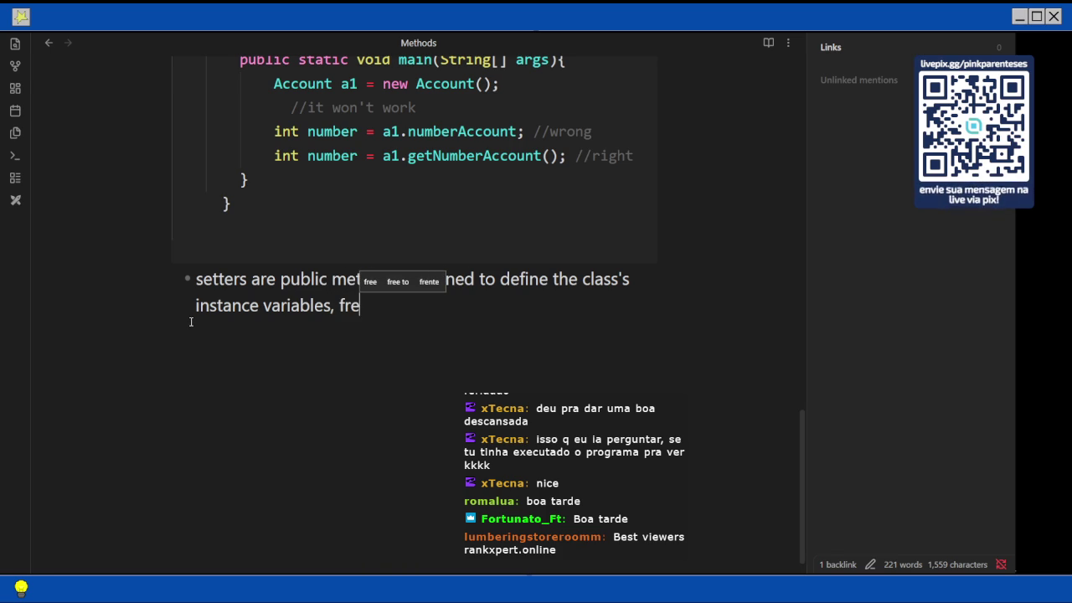
type("quently ")
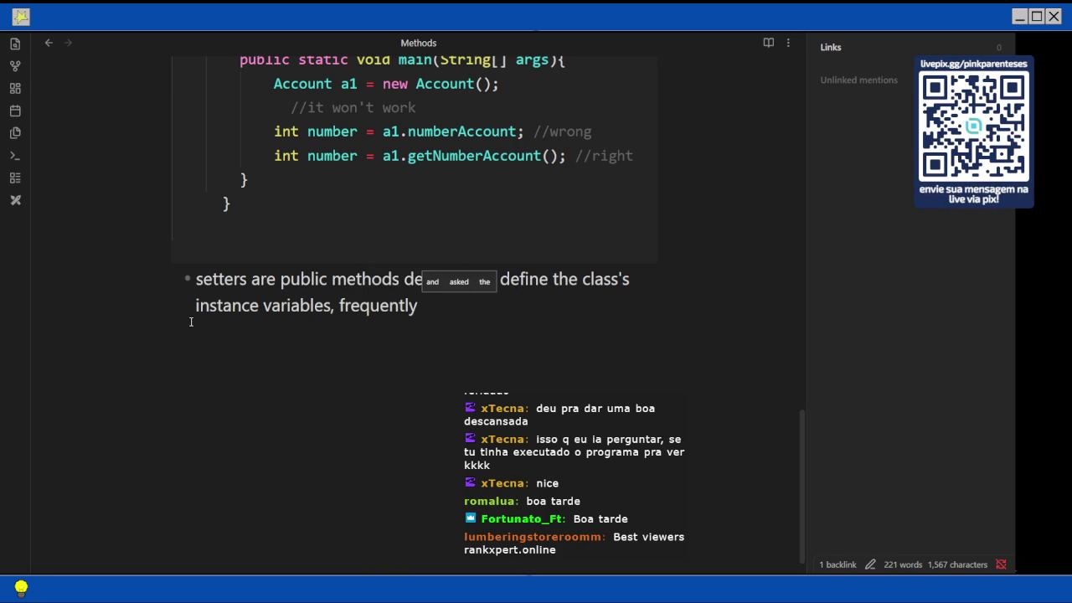
type("aling")
key("BackSpace")
key("BackSpace")
key("BackSpace")
type("ong code vali")
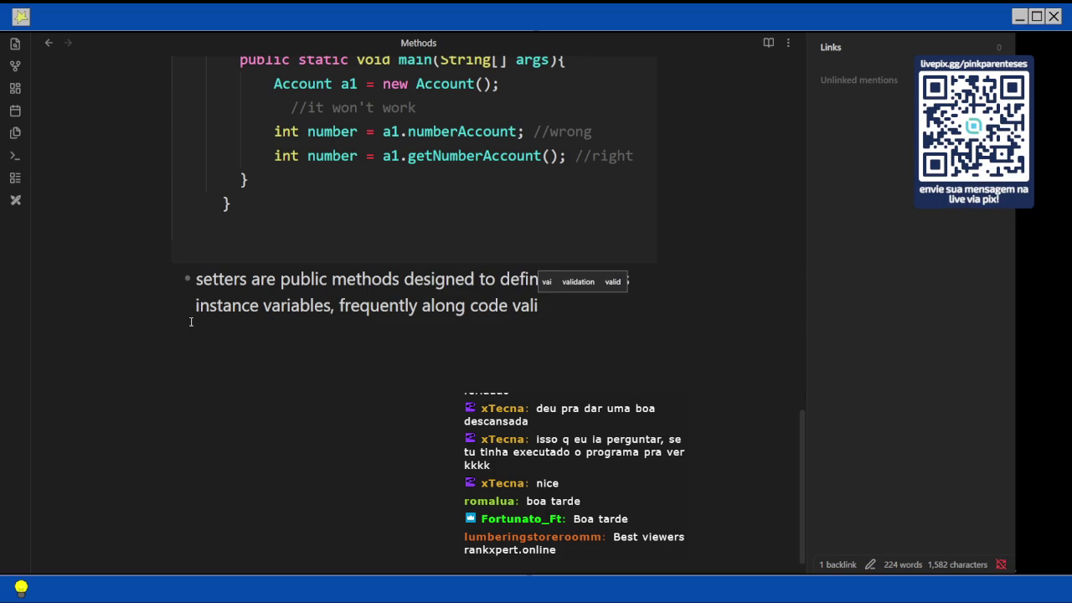
type("dation d")
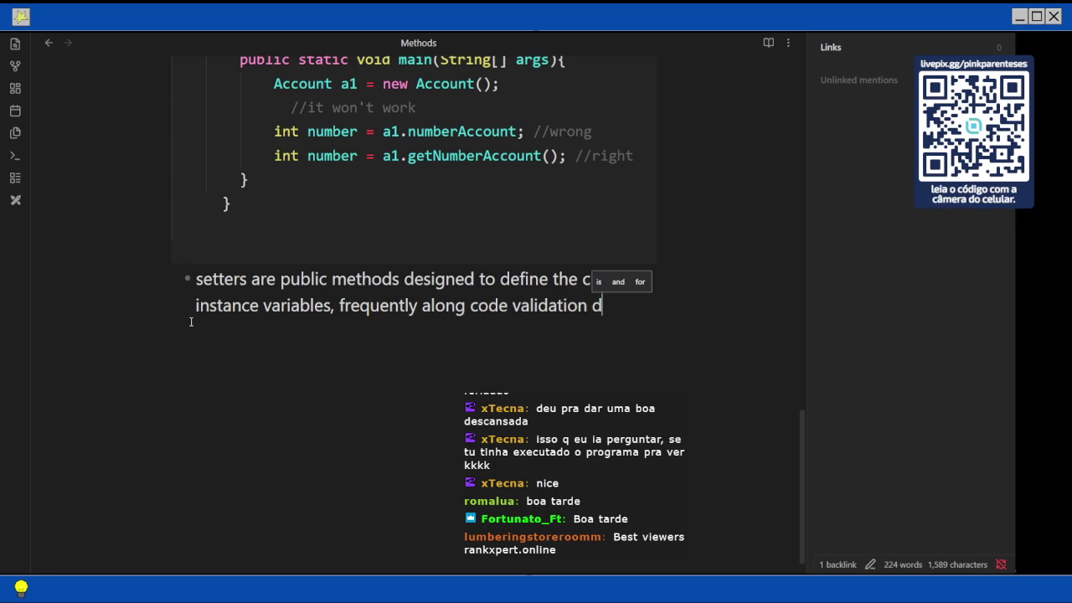
type("e previ")
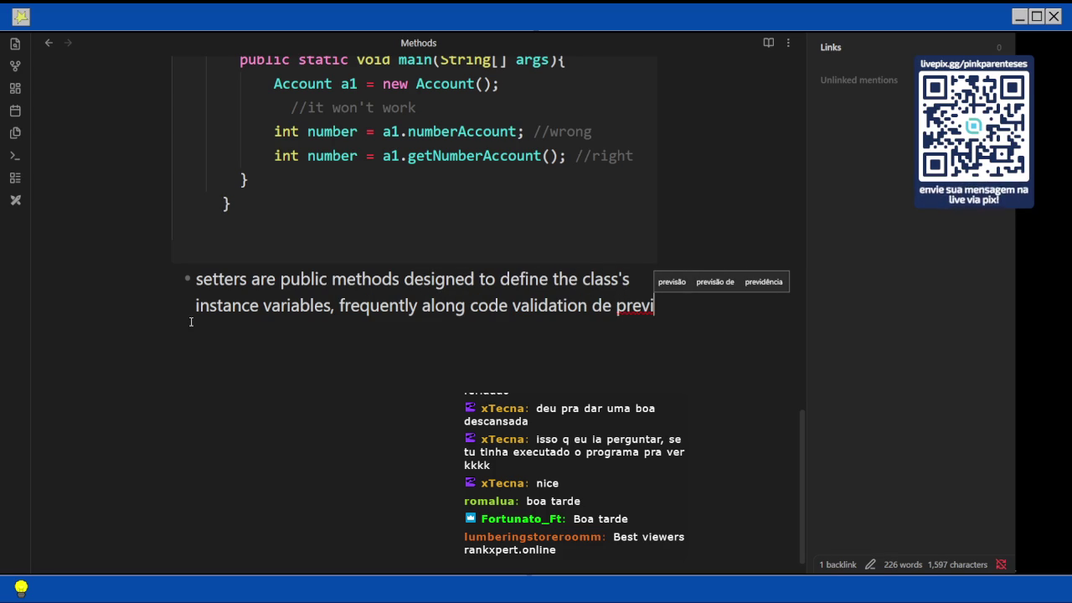
type("n")
key("BackSpace")
key("BackSpace")
key("BackSpace")
key("BackSpace")
key("BackSpace")
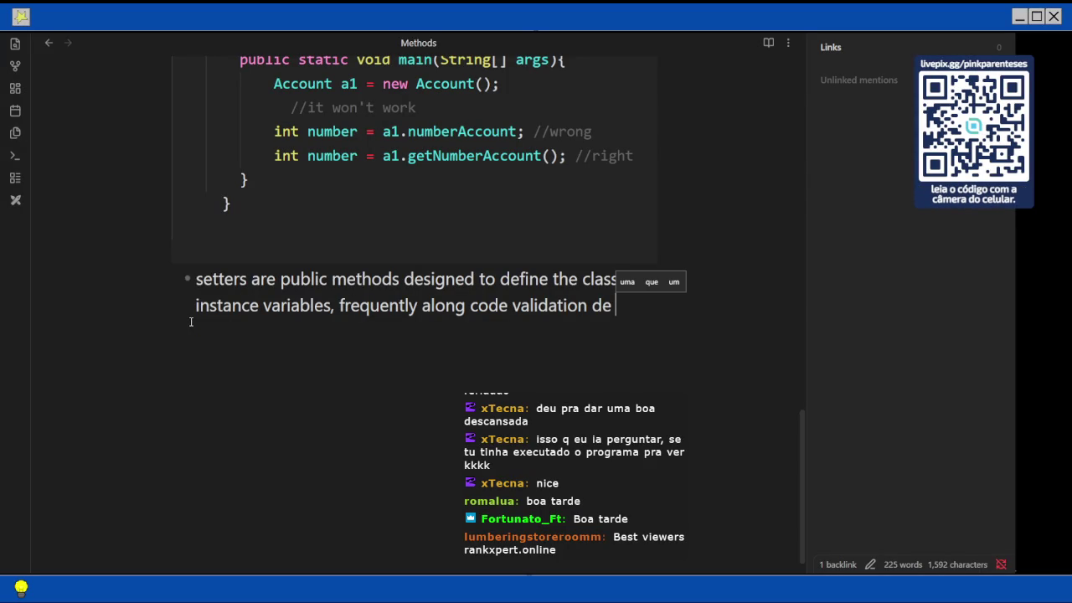
mouse_move(996, 36)
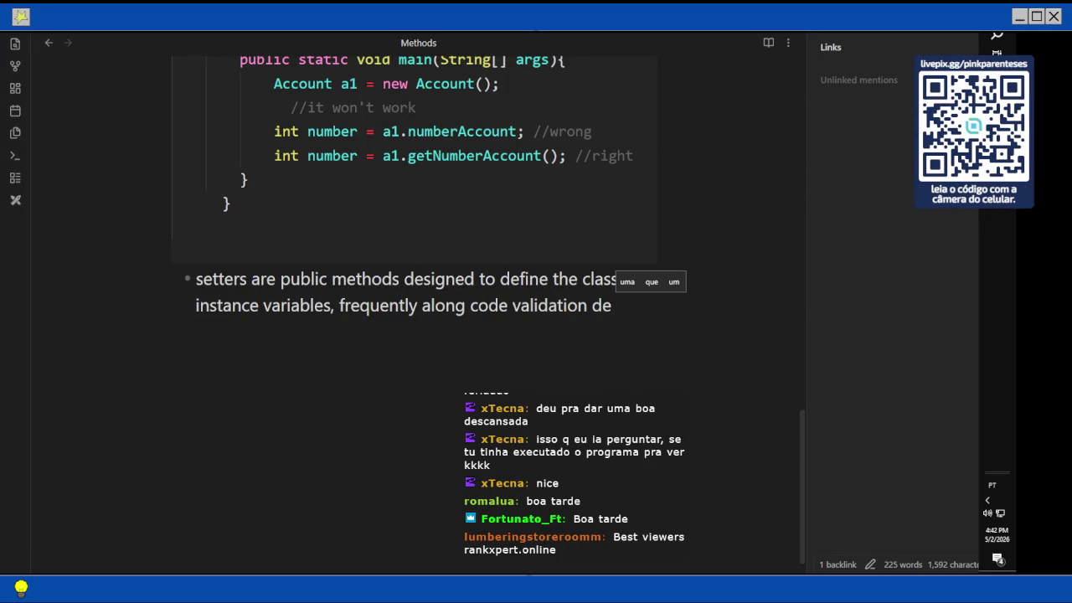
Translate the Portuguese word 'previnir' to 'prevent' in Bing Translator, then return to Obsidian
left_click(892, 117)
left_click_drag(220, 223, 110, 199)
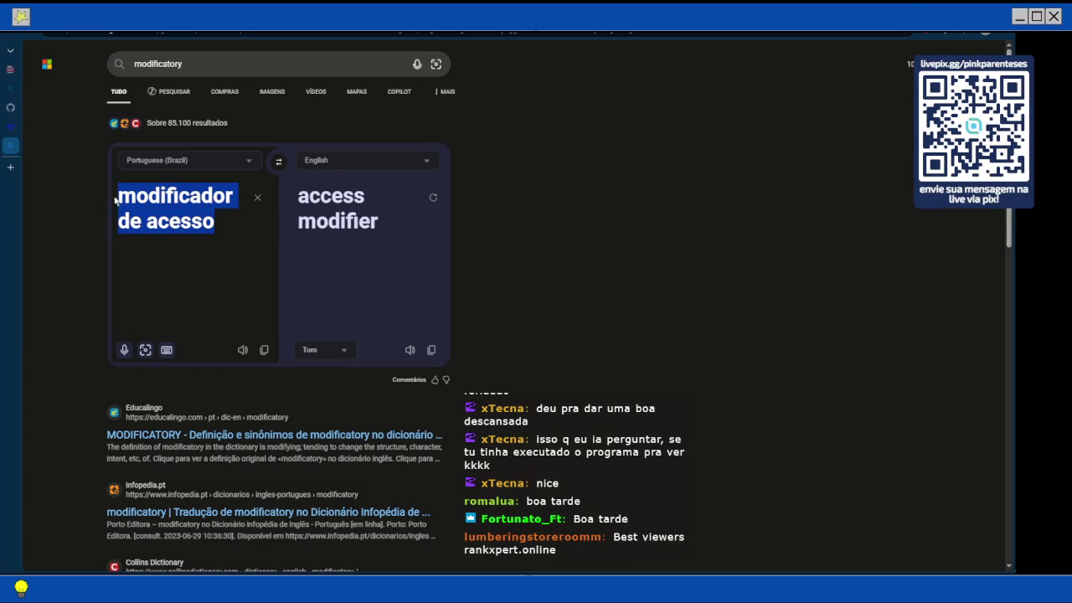
type("previne")
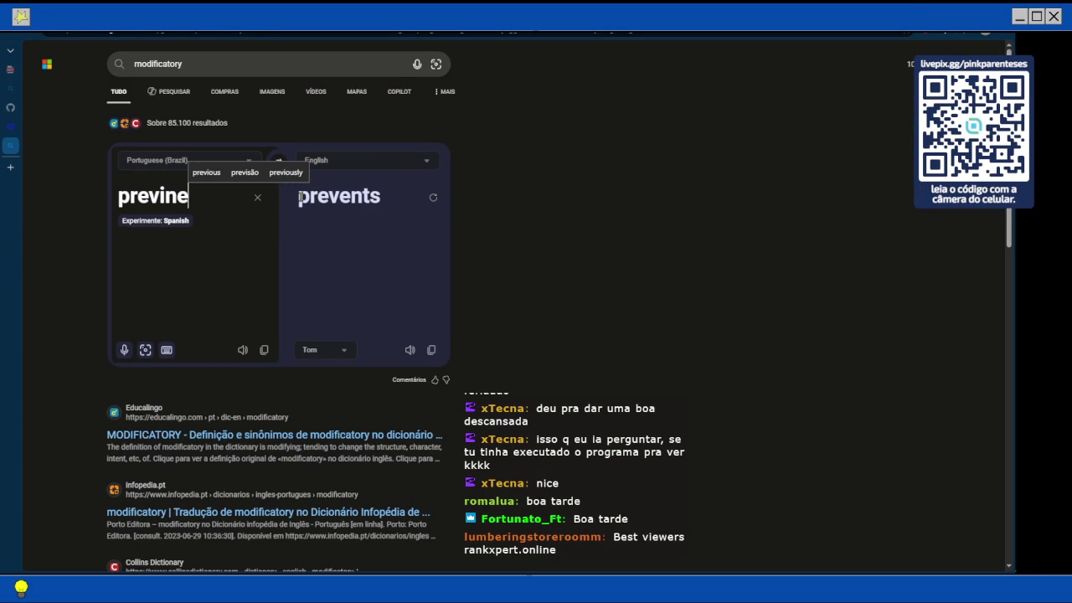
key("BackSpace")
type("ir")
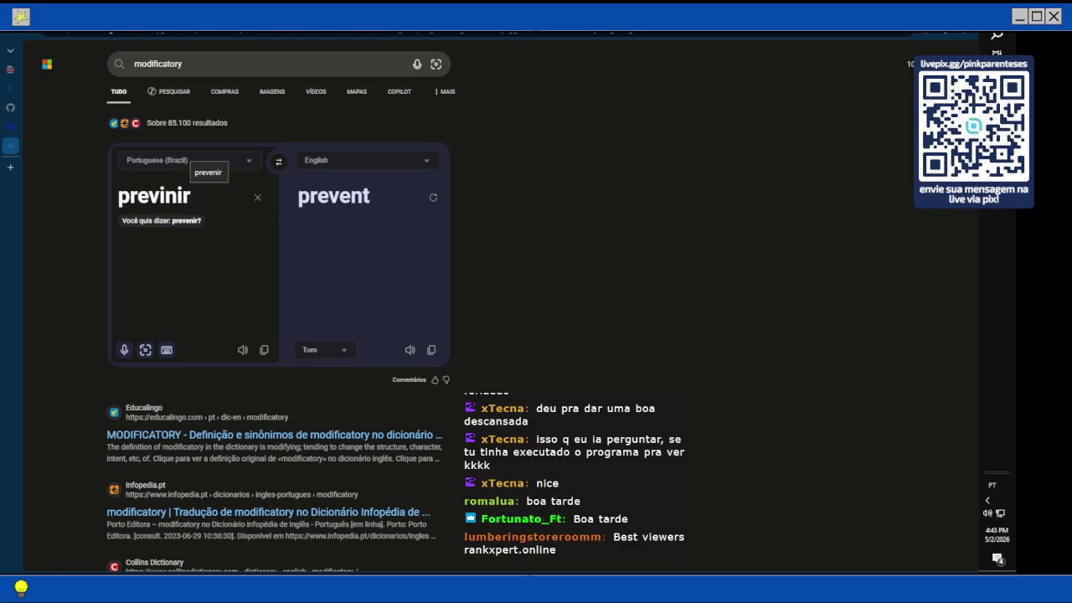
key("alt+Tab")
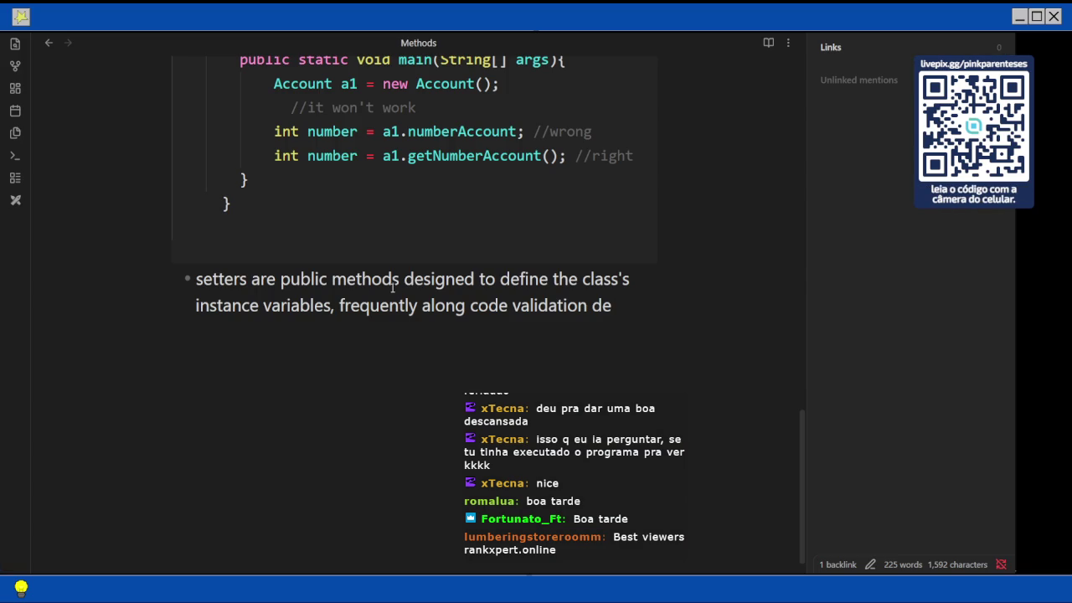
Replace 'de' with 'for prevent wrong inputs/malicious/invalid values', fixing typos along the way
key("BackSpace")
key("BackSpace")
key("BackSpace")
type("for pre")
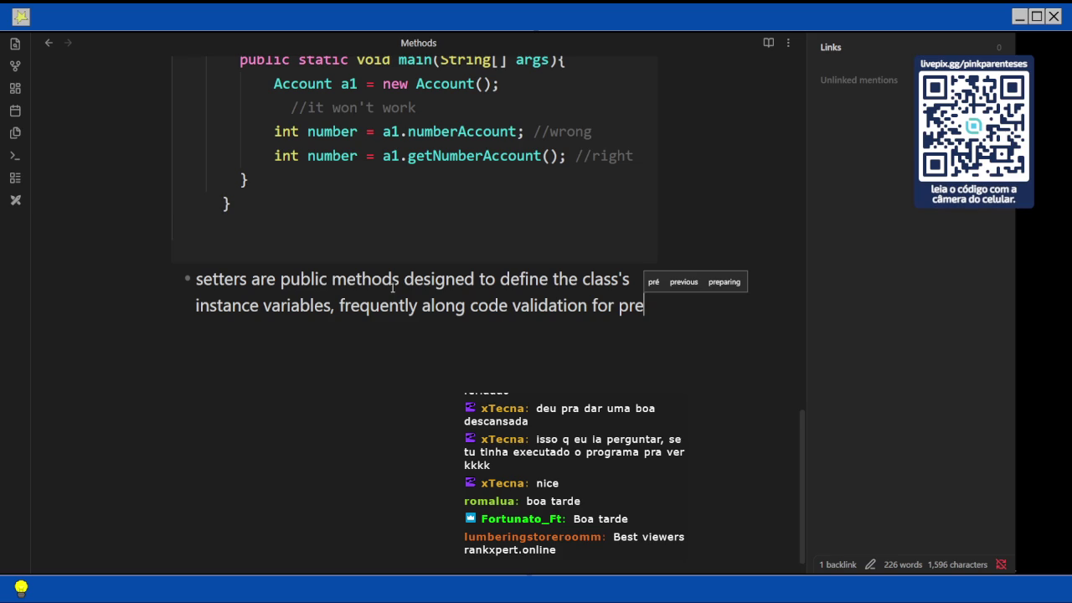
type("vent")
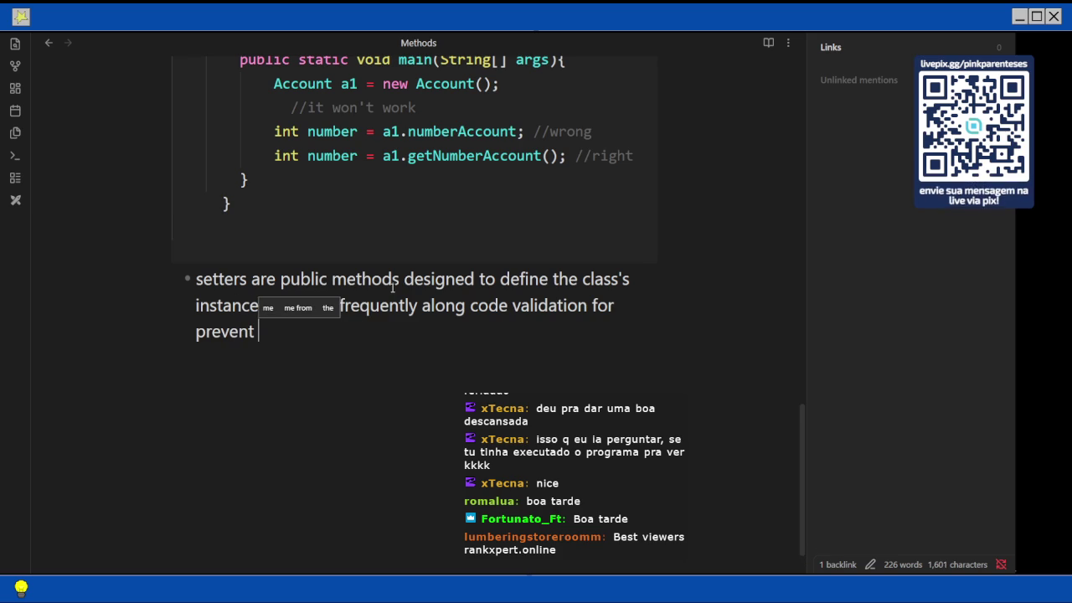
type(" w")
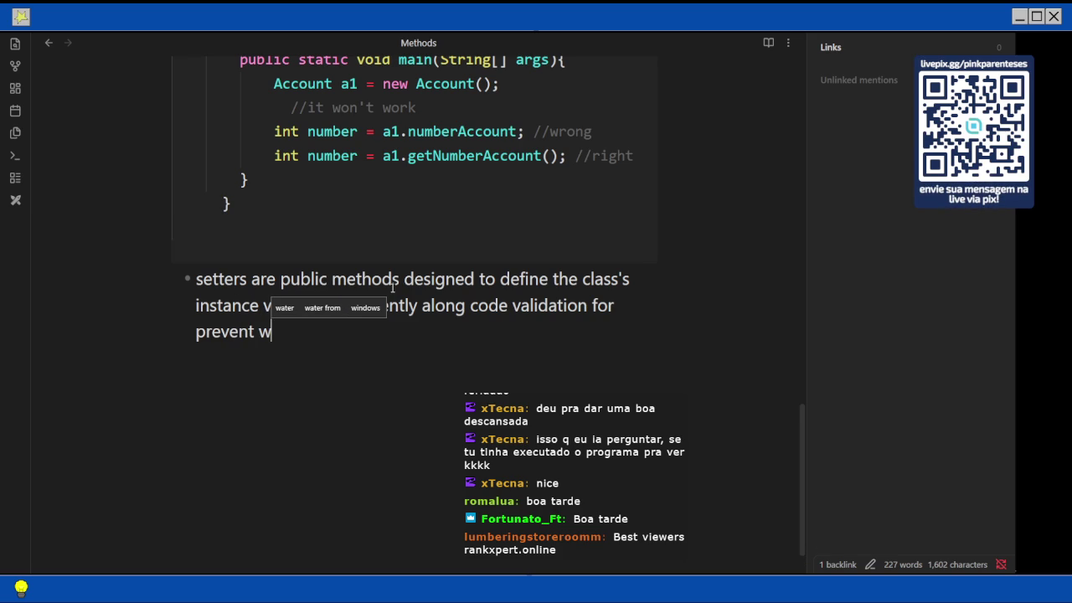
type("rong inputs")
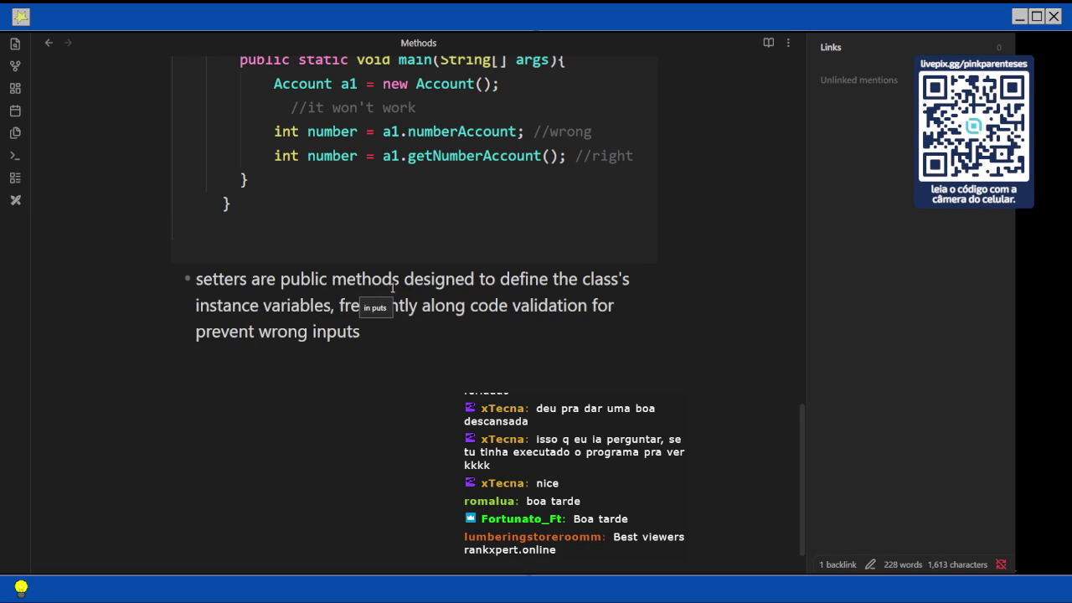
type("/ malic")
key("BackSpace")
type("ic")
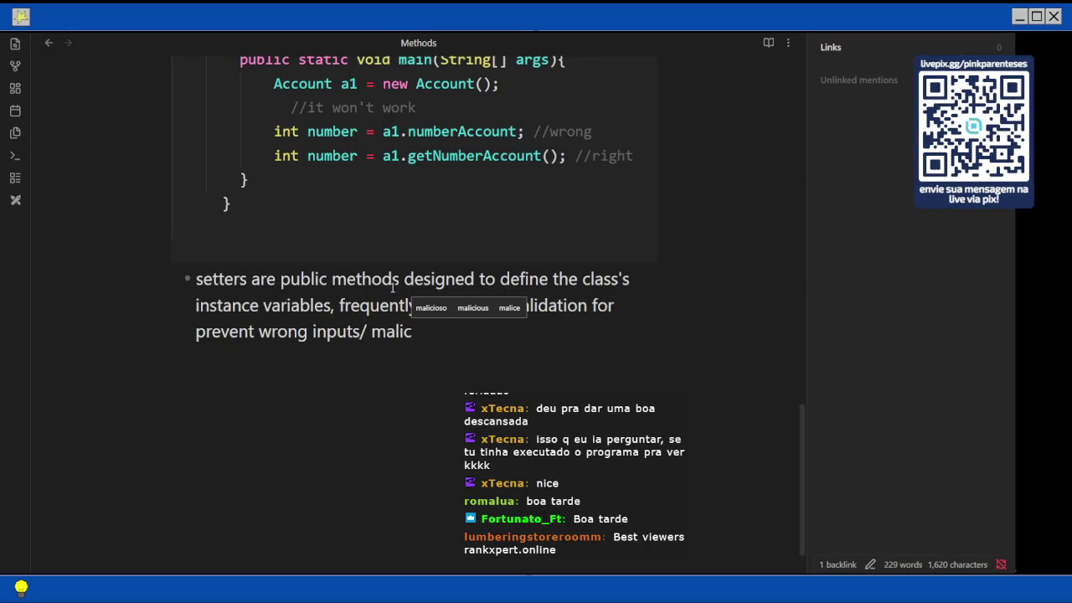
type("ious")
key("ctrl+Left")
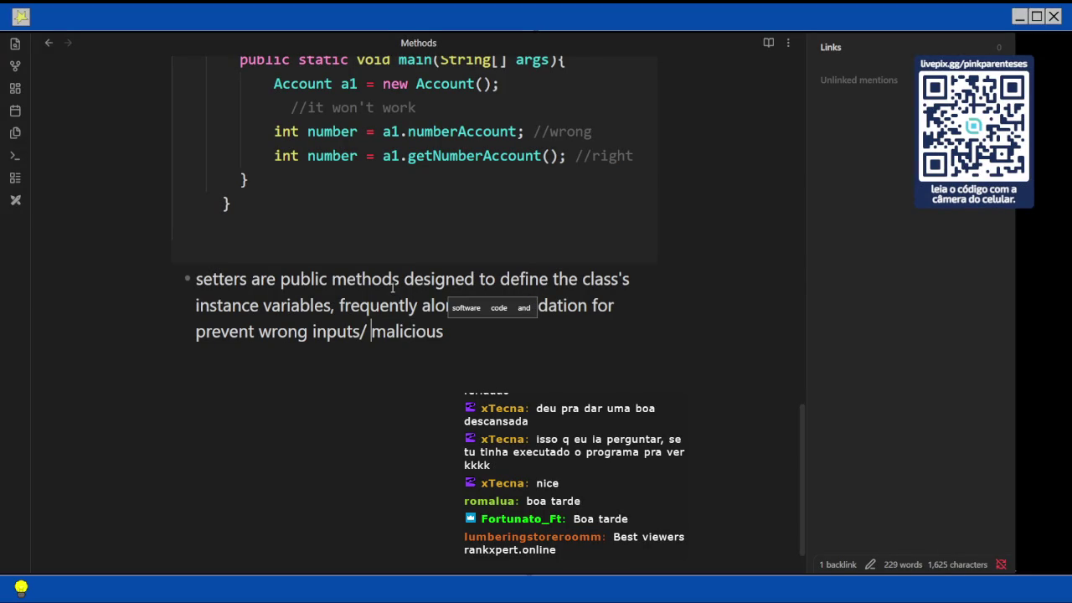
key("BackSpace")
key("End")
key("BackSpace")
type("/inva")
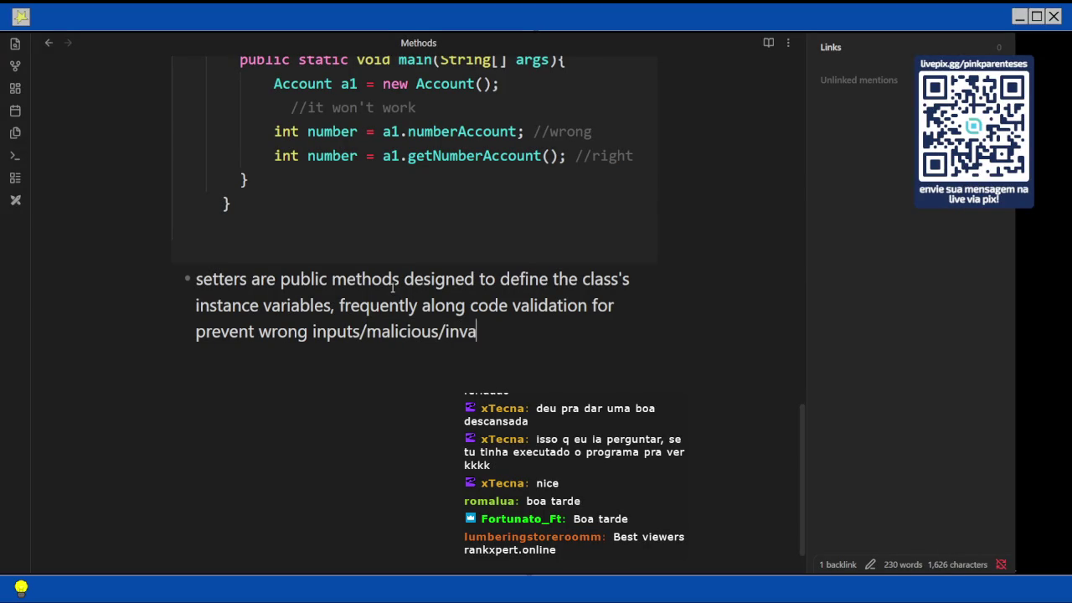
type("lide")
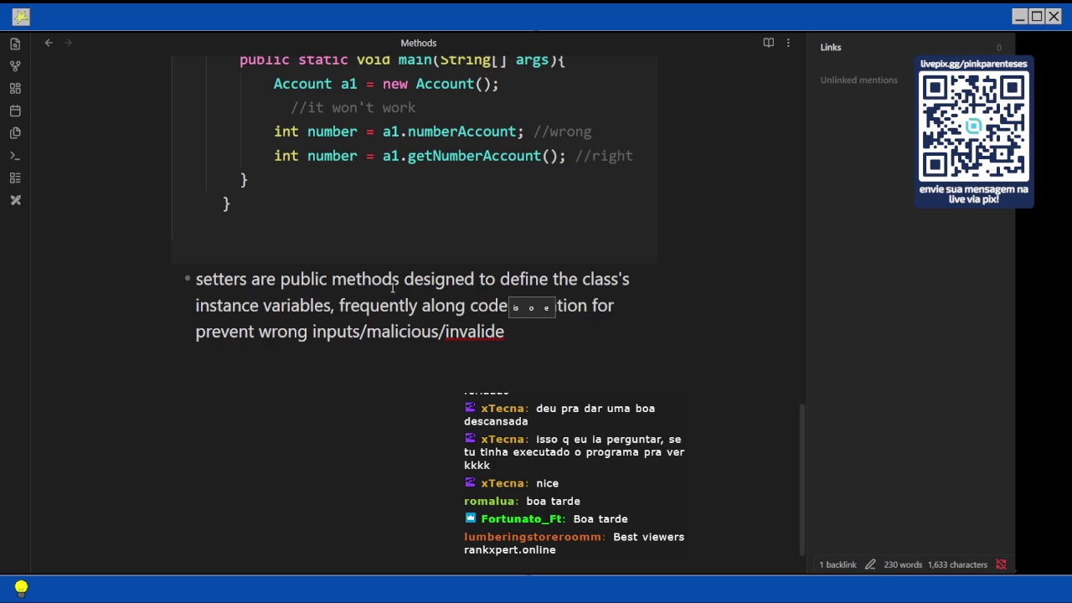
key("BackSpace")
key("BackSpace")
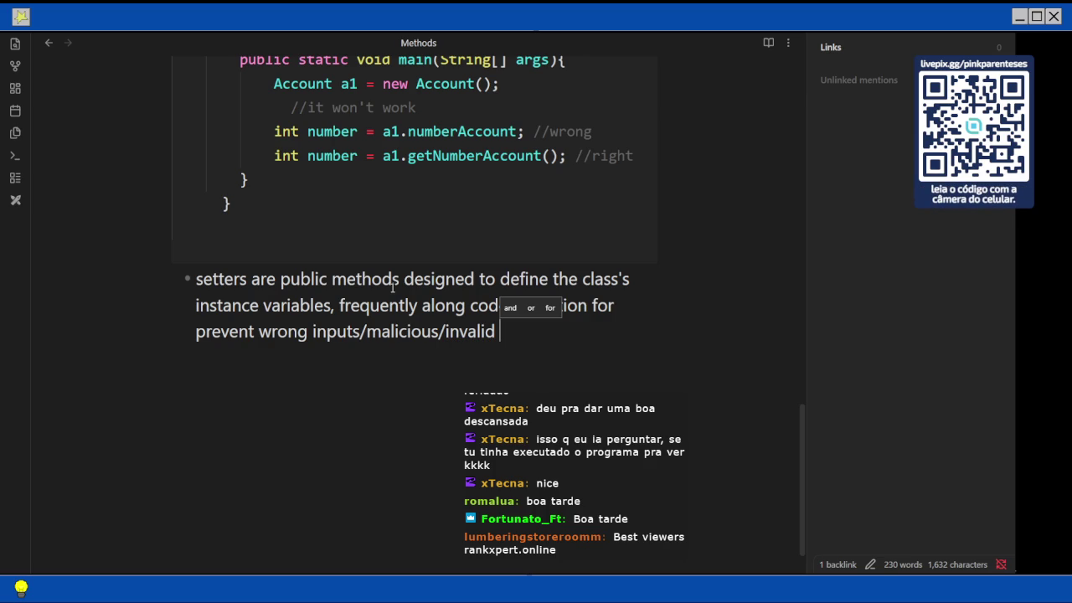
type("values for")
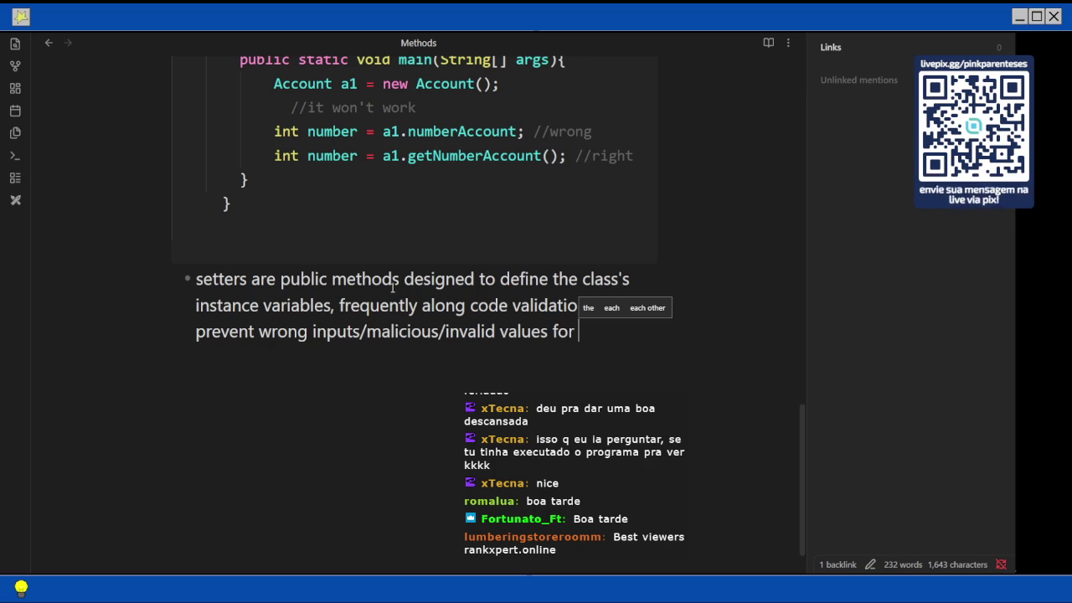
type(" instance vari")
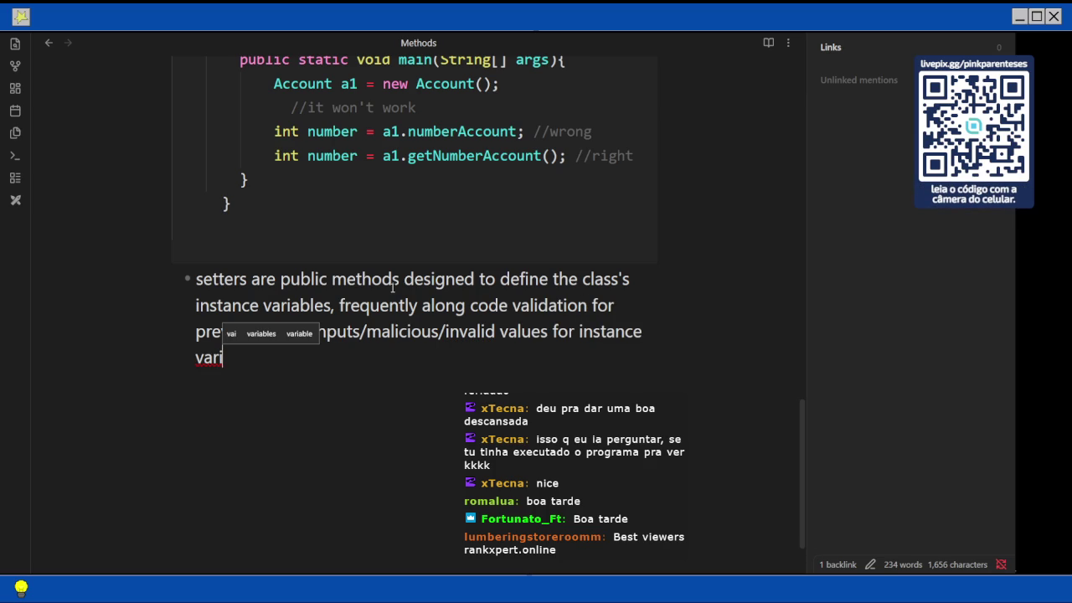
Delete the stray 'for instance vari', change 'for' to 'to', add a period, and start an indented sub-bullet
key("Escape")
key("shift+Up")
key("ctrl+shift+Right")
key("ctrl+shift+Right")
key("ctrl+shift+Right")
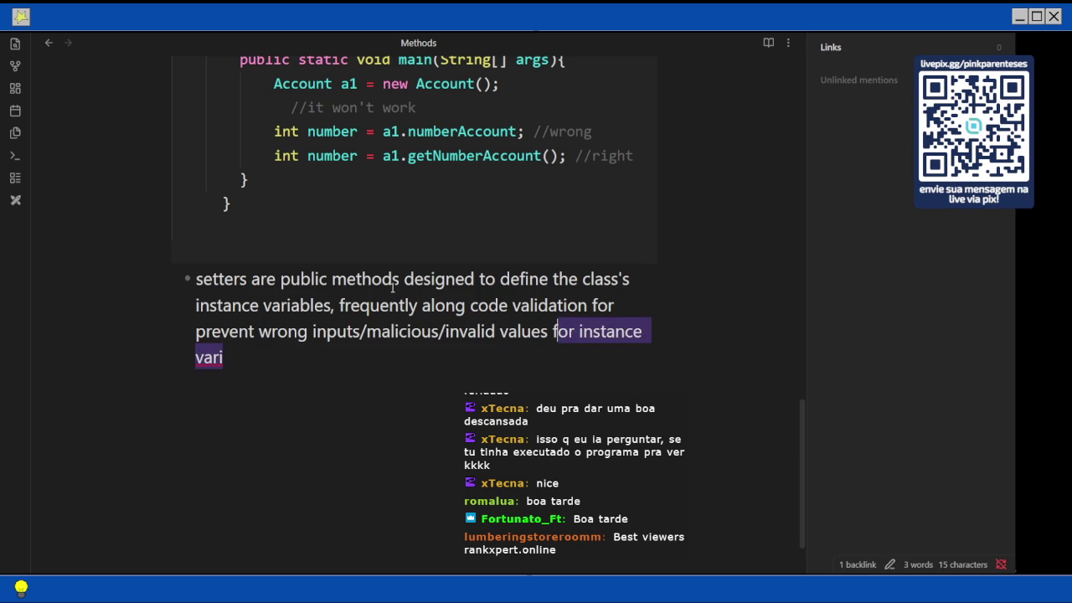
key("BackSpace")
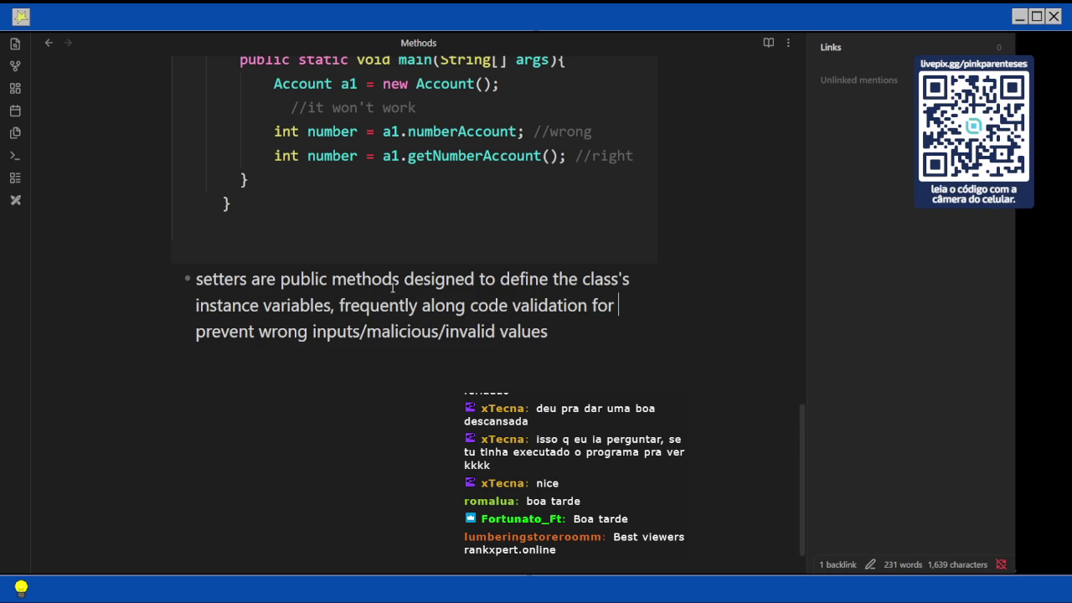
key("Delete")
key("BackSpace")
key("BackSpace")
key("BackSpace")
type("to")
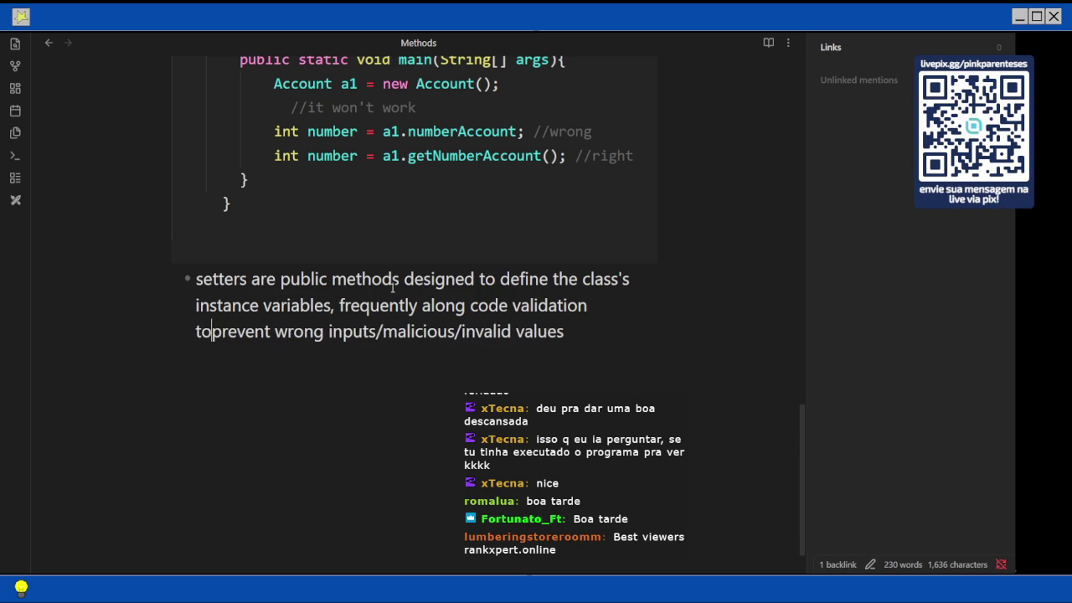
key("BackSpace")
key("BackSpace")
key("BackSpace")
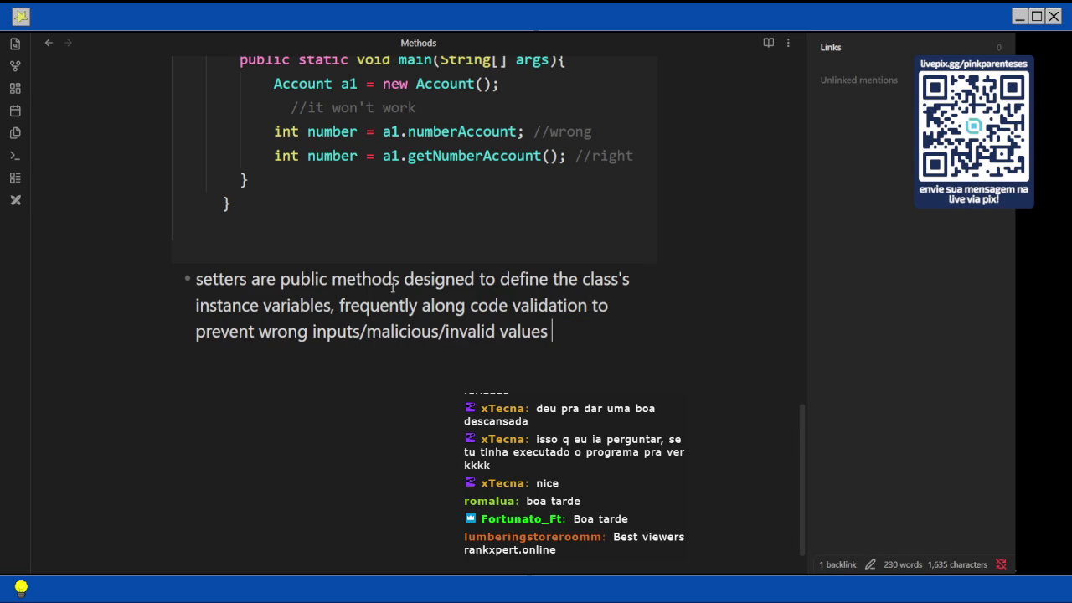
key("BackSpace")
type(".")
key("Return")
key("Tab")
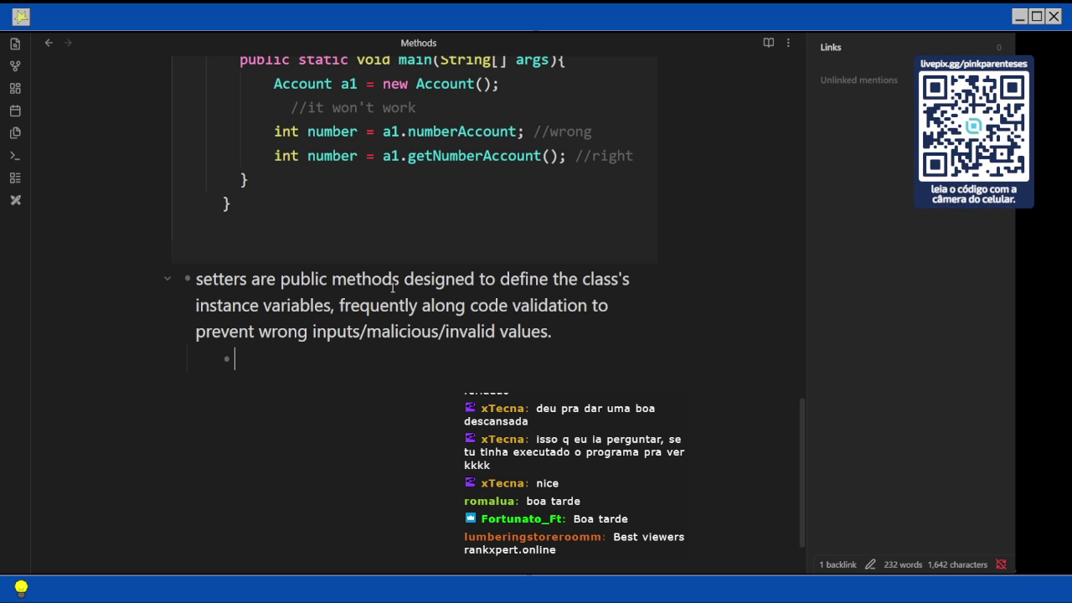
Type 'It can be useful for security and man' into the indented sub-bullet
type("It can ")
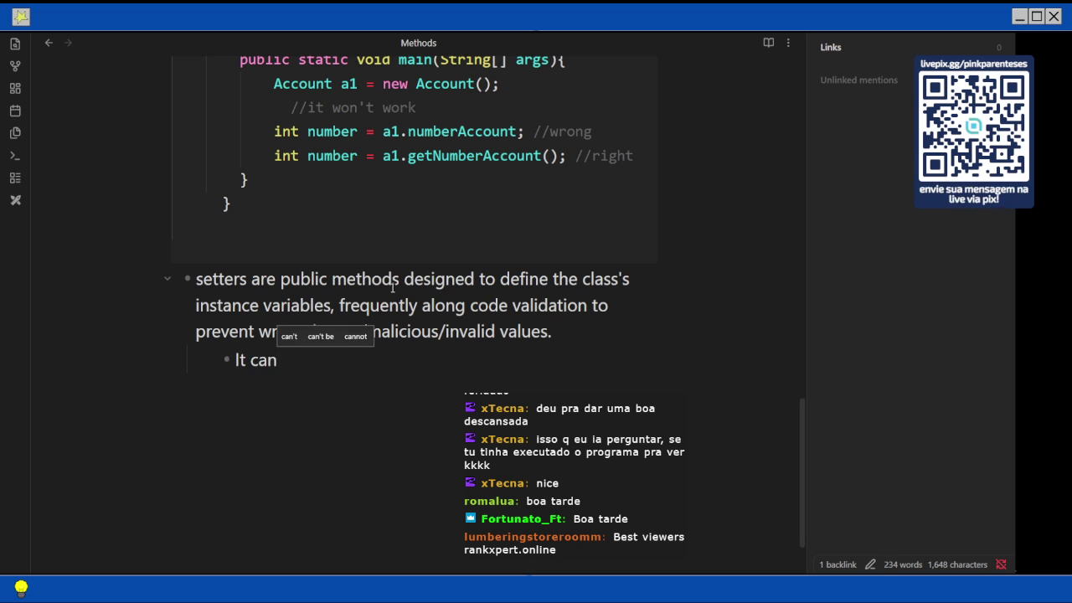
type("be useful for")
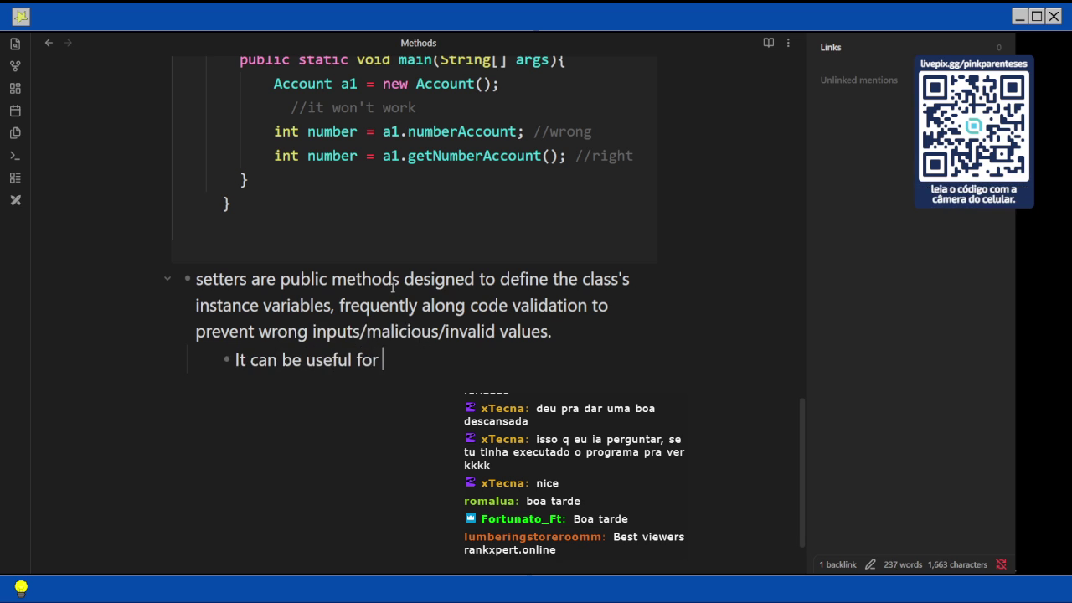
type(" security ")
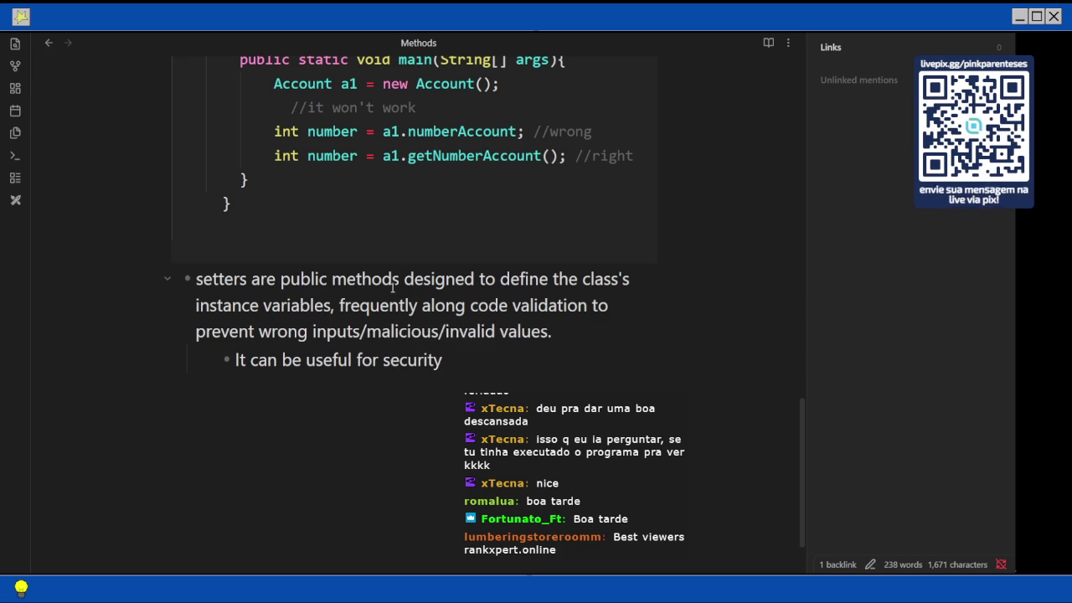
type("and")
type(" manu")
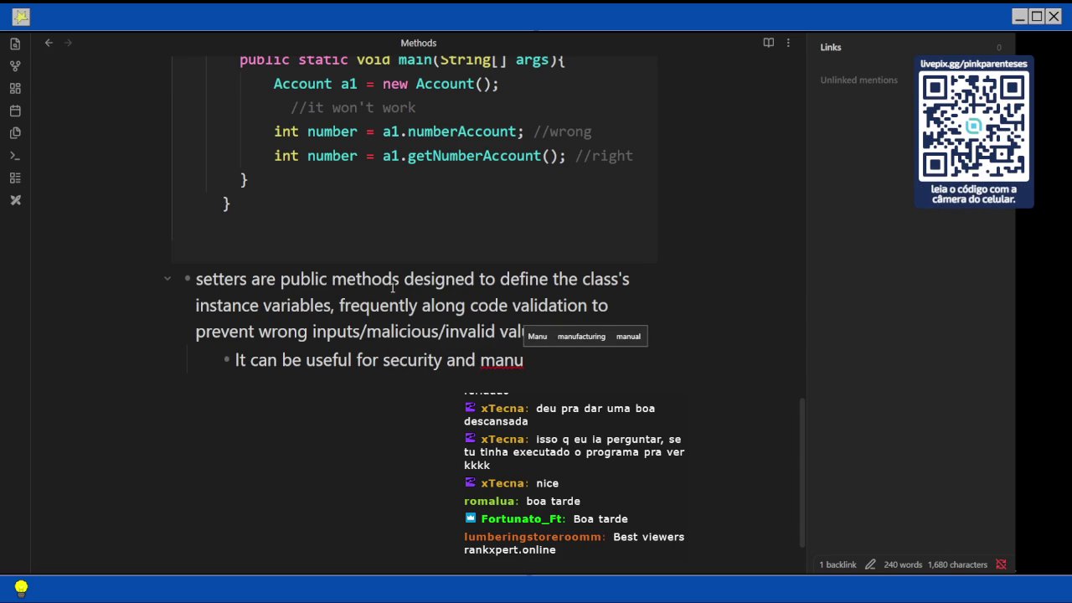
type("te")
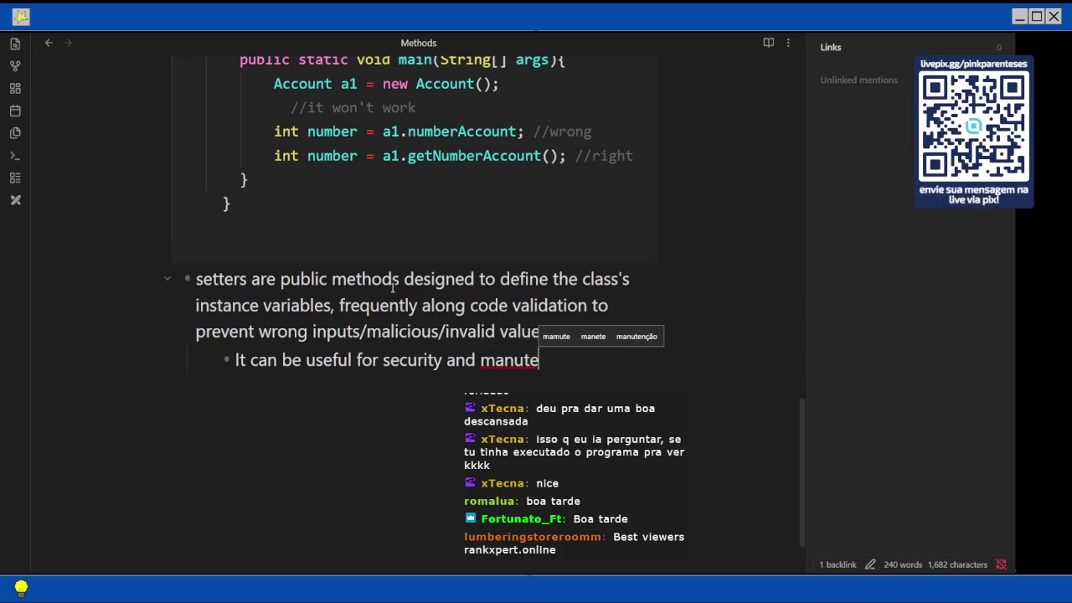
key("BackSpace")
key("BackSpace")
key("BackSpace")
key("alt+Tab")
Translate 'manutenibilidade' to 'maintainability' in Bing, then continue the sub-bullet with 'code mainten'
key("BackSpace")
key("ctrl+BackSpace")
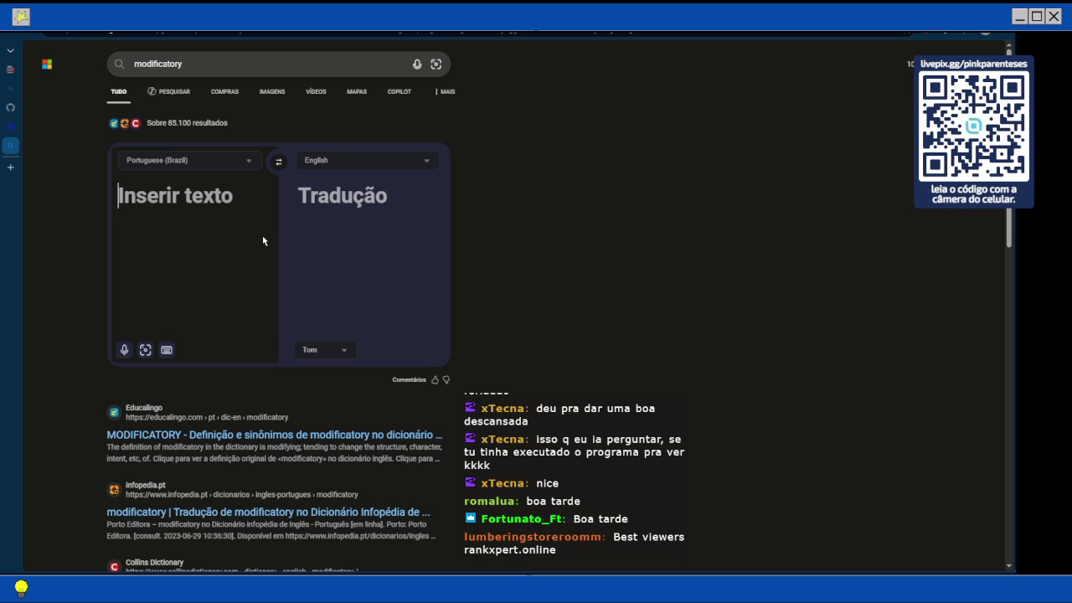
type("manutenção")
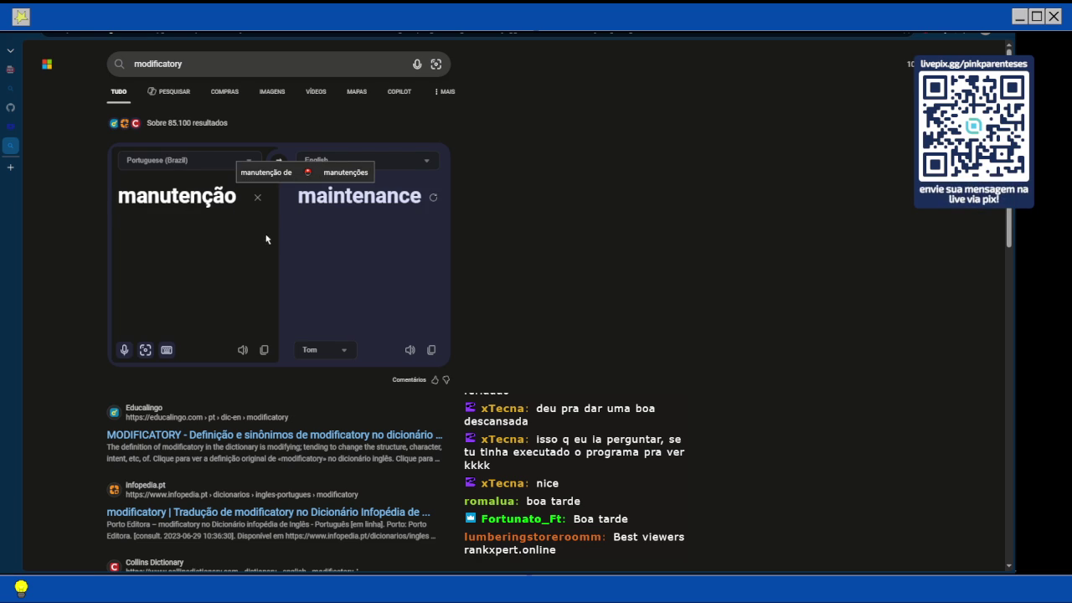
key("BackSpace")
key("BackSpace")
key("BackSpace")
type("i")
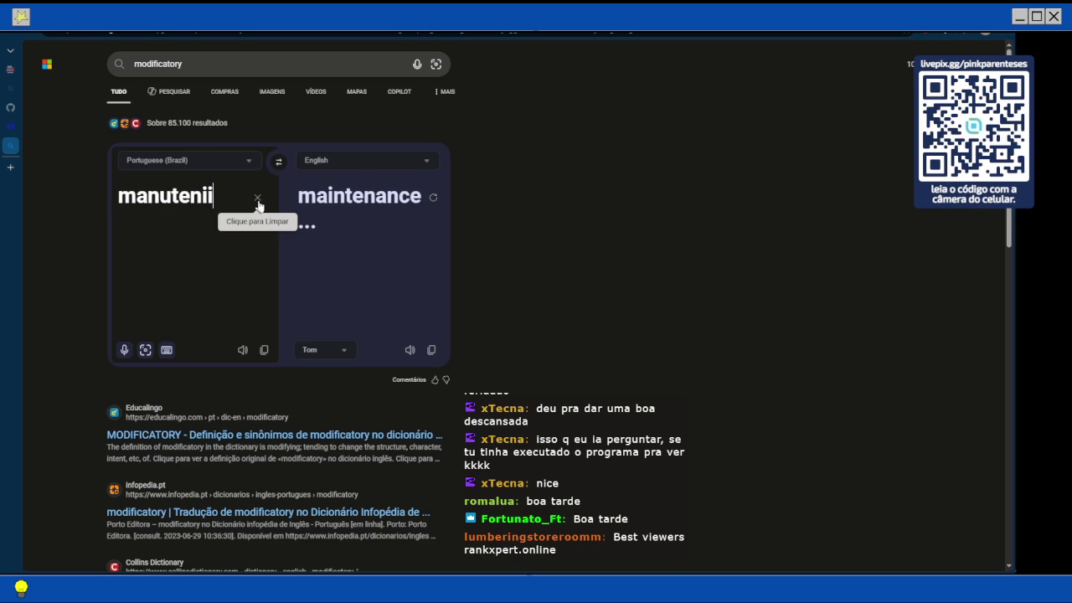
type("bilidade")
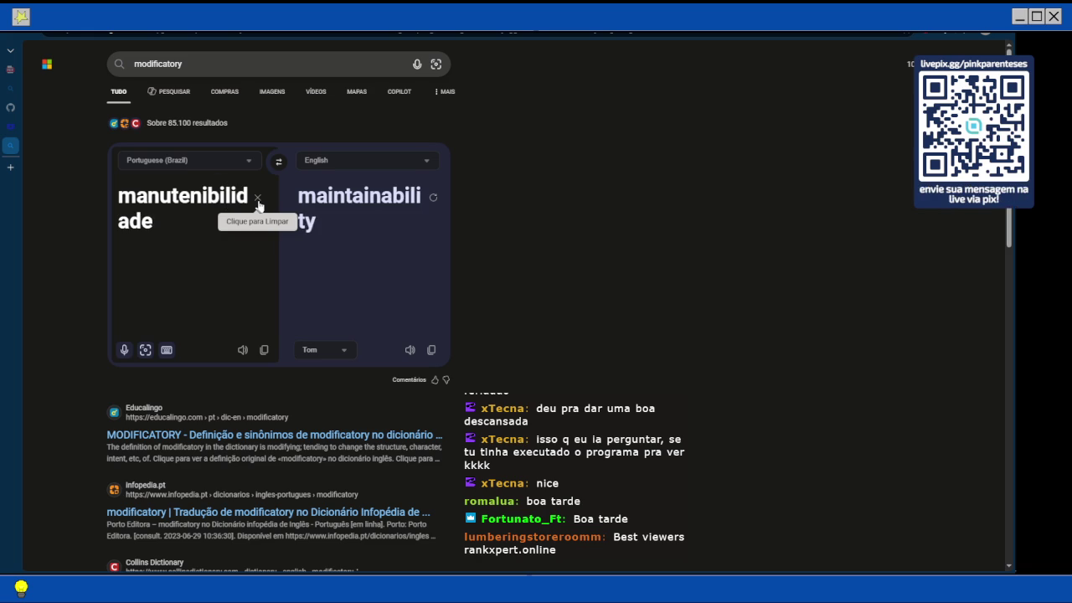
key("alt+Tab")
type("code mainten")
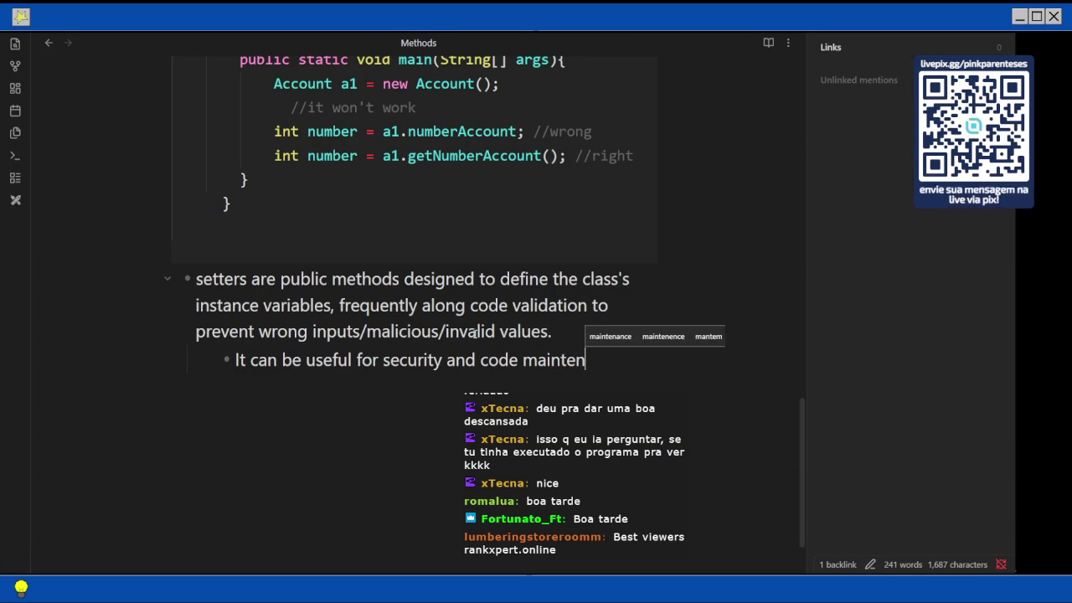
Fix the mistyped letters and complete the sub-bullet's last word as 'maintainability' from the suggestions
key("BackSpace")
key("BackSpace")
type("a")
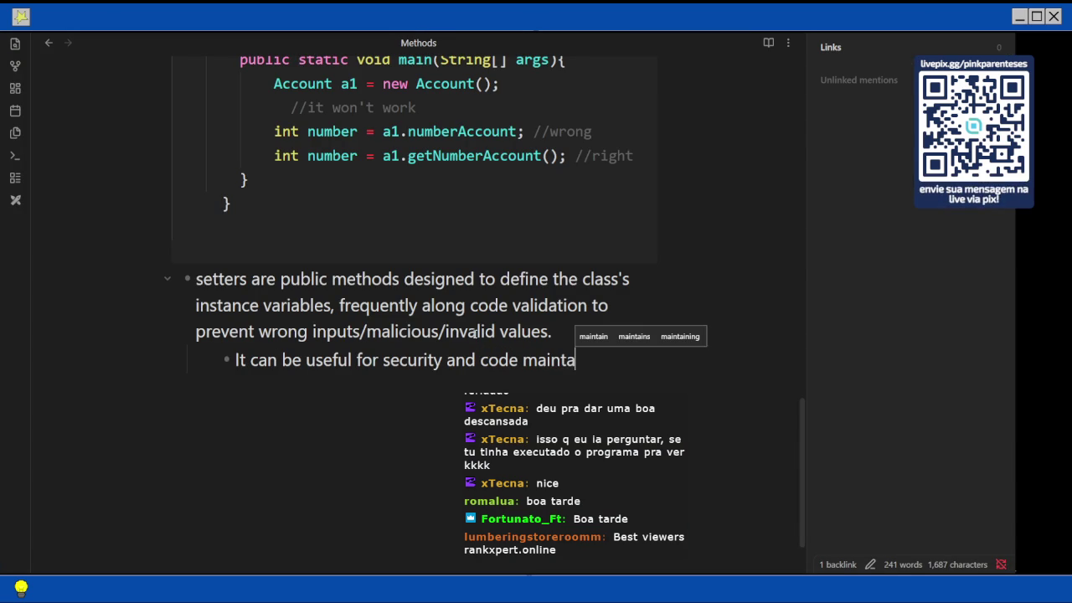
key("BackSpace")
key("alt+Tab")
key("alt+Tab")
type("aina")
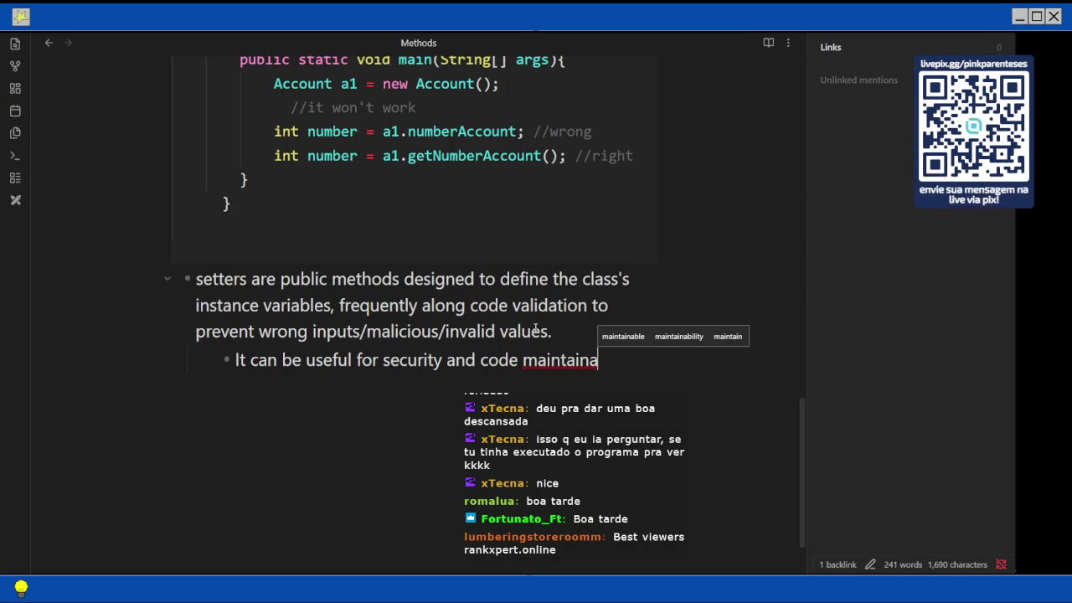
left_click(657, 336)
key("Escape")
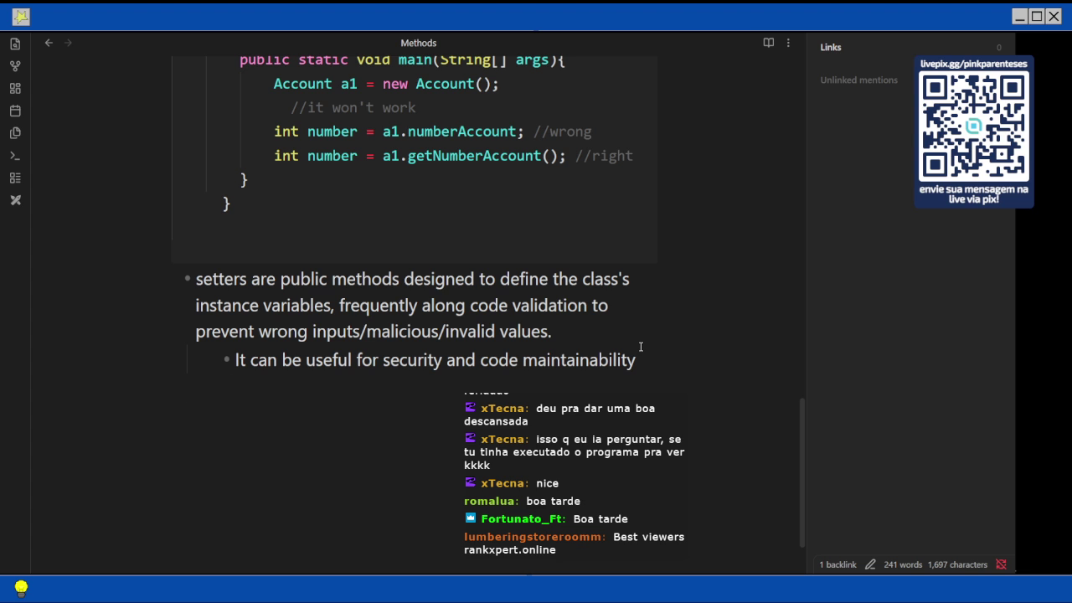
Start a new sub-bullet under the setters point and copy the getter code example
key("Return")
scroll(644, 191, "up", 2)
scroll(645, 191, "up", 3)
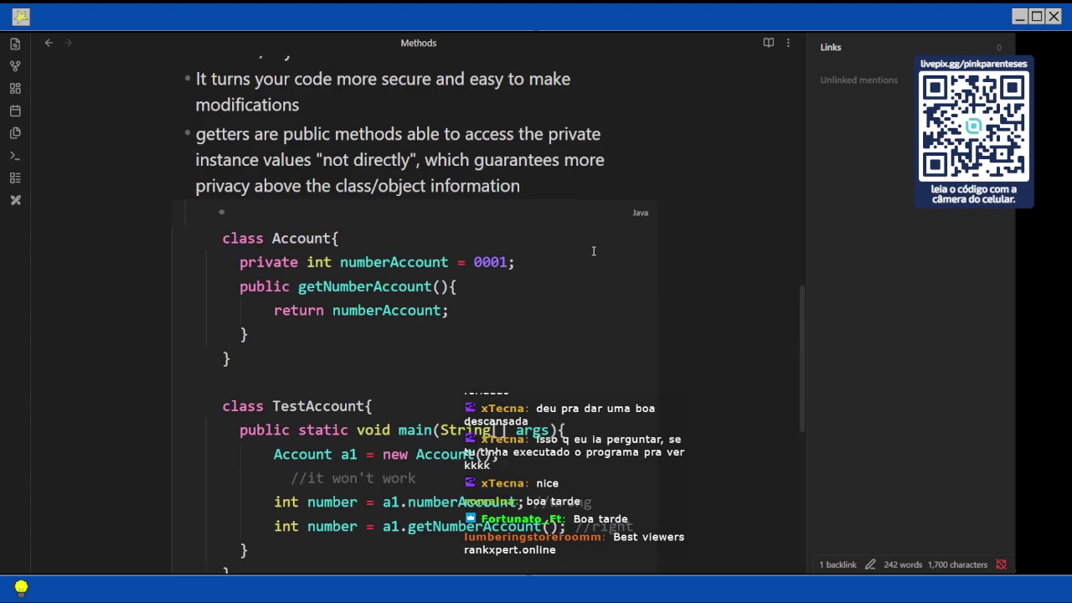
scroll(636, 251, "up", 2)
left_click(638, 318)
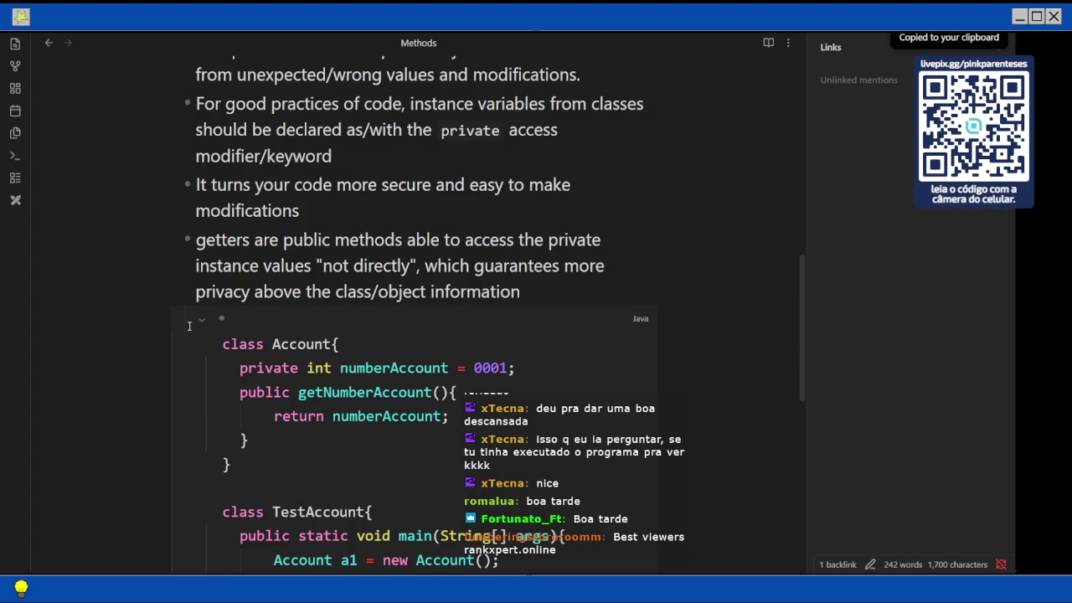
scroll(277, 326, "down", 3)
scroll(279, 331, "down", 2)
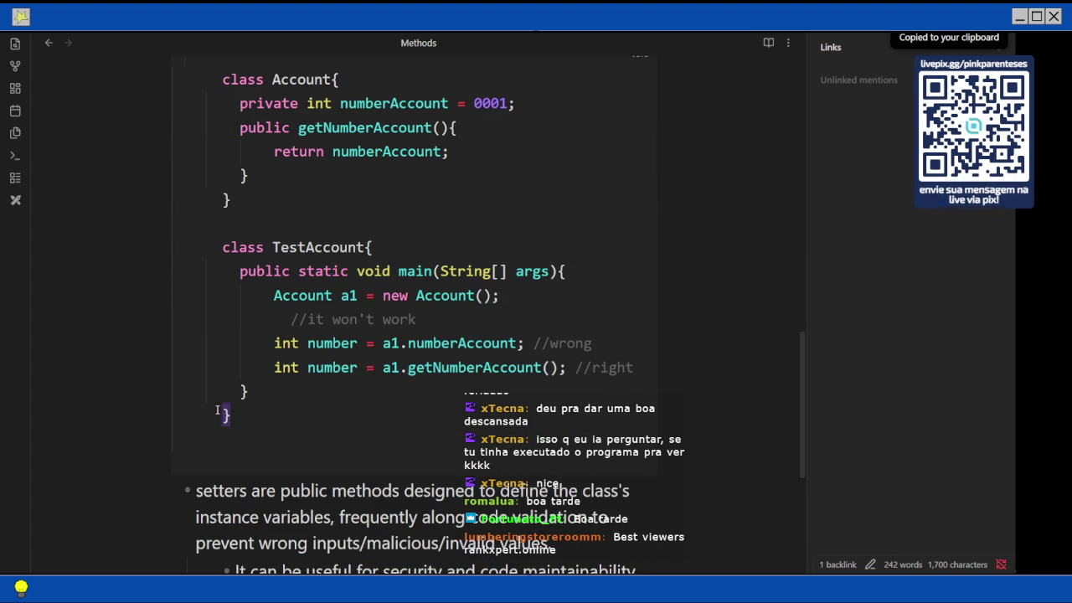
left_click_drag(226, 419, 218, 88)
key("ctrl+c")
Paste the Account and TestAccount code into a ```java code block in the sub-bullet
scroll(251, 294, "down", 5)
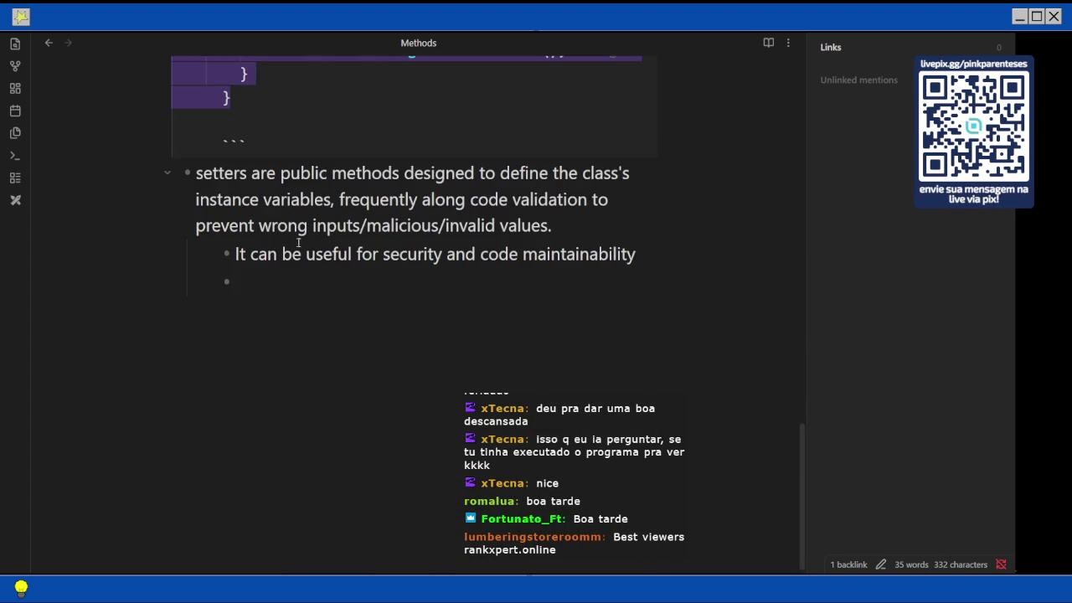
left_click(270, 293)
key("ctrl+v")
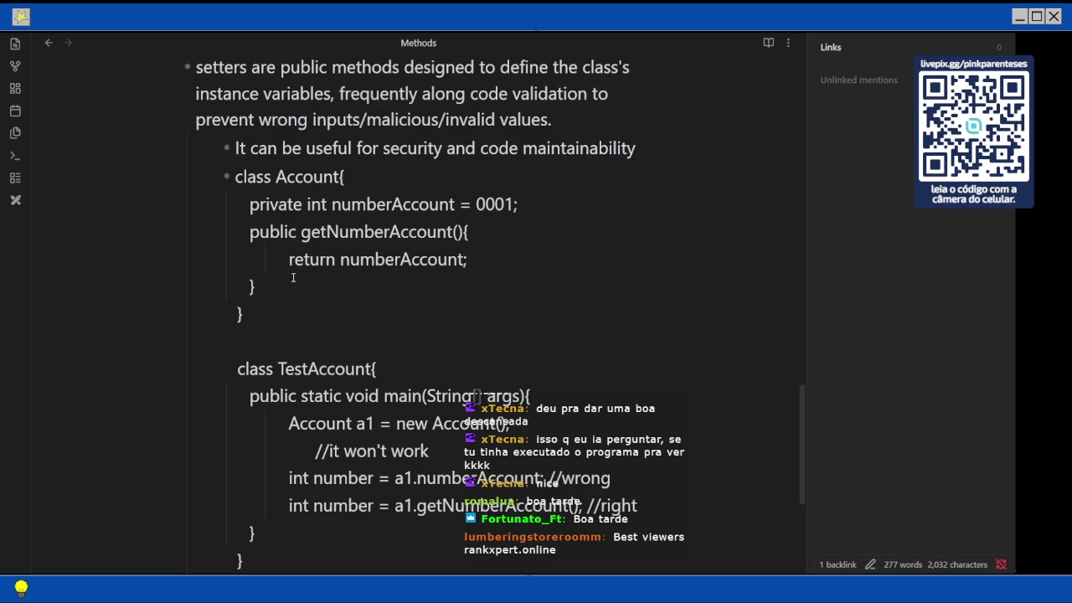
key("ctrl+z")
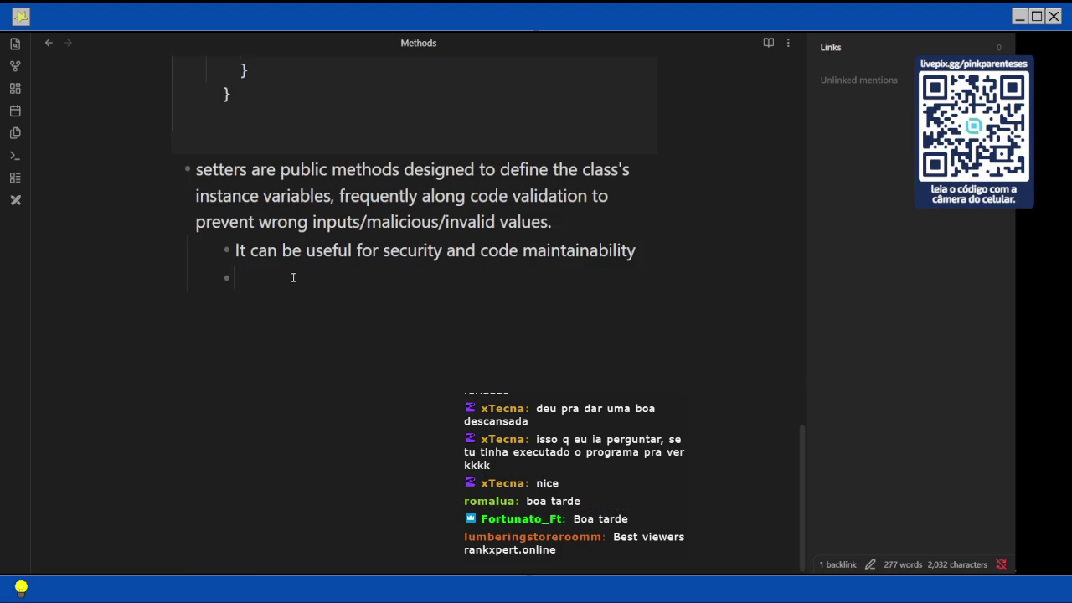
type("```java")
key("Return")
key("ctrl+v")
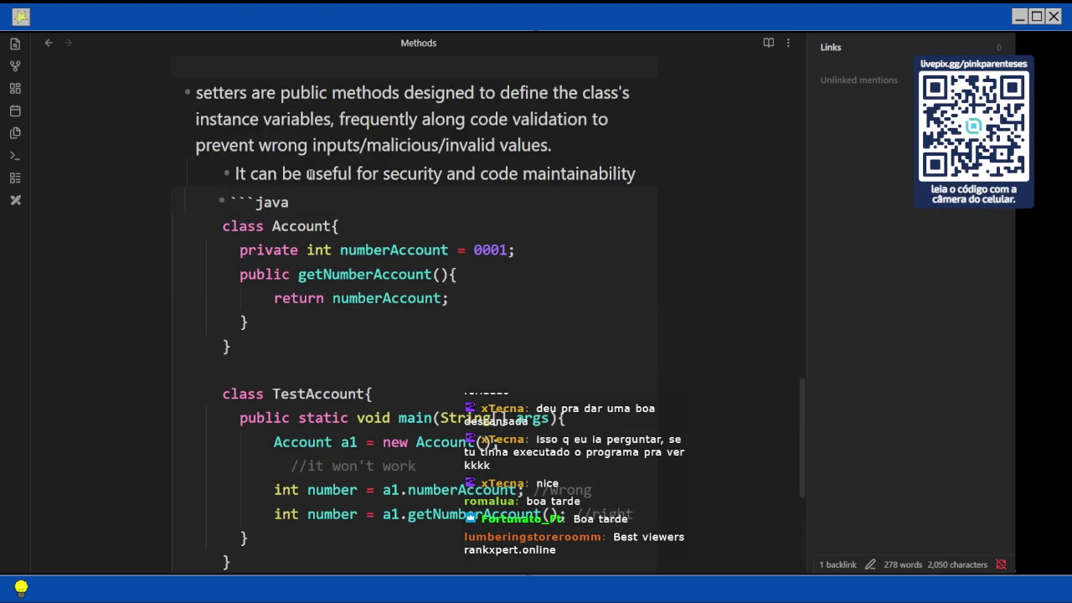
left_click(270, 324)
Add setNumberAccount(int number) assigning this.numberAccount only if number > 0, then return to the PDF
key("Return")
type("public ")
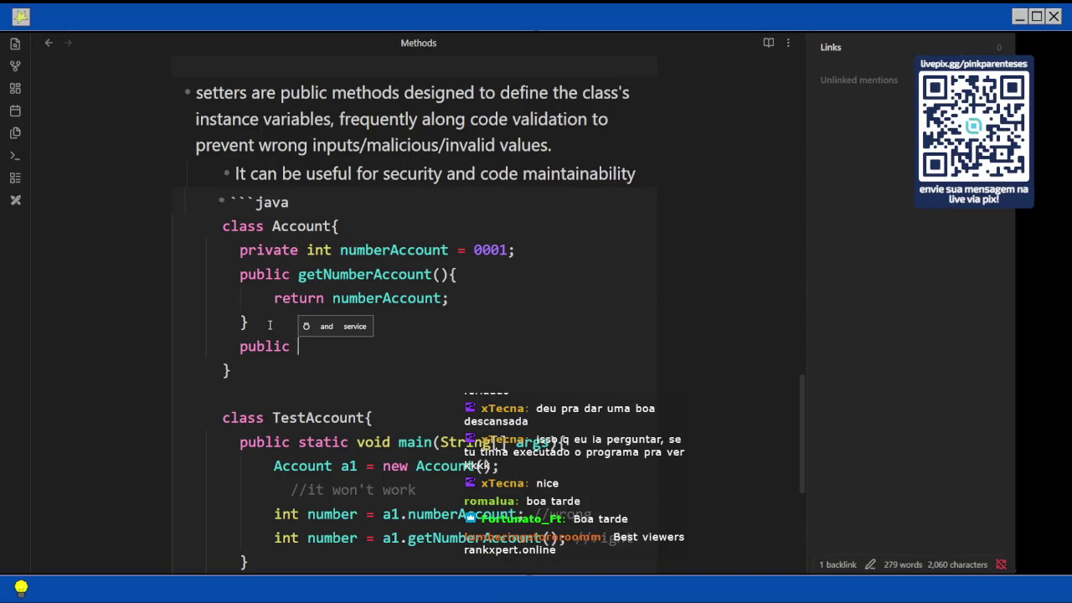
type("setNumberAccount(")
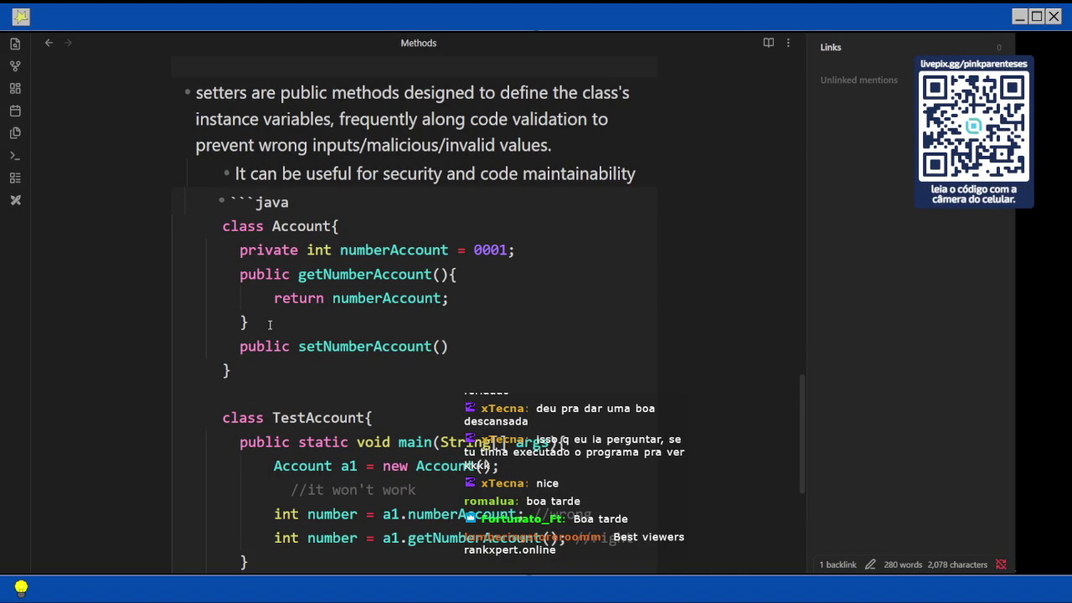
type("int number){")
key("Return")
key("Return")
type("if (number > ")
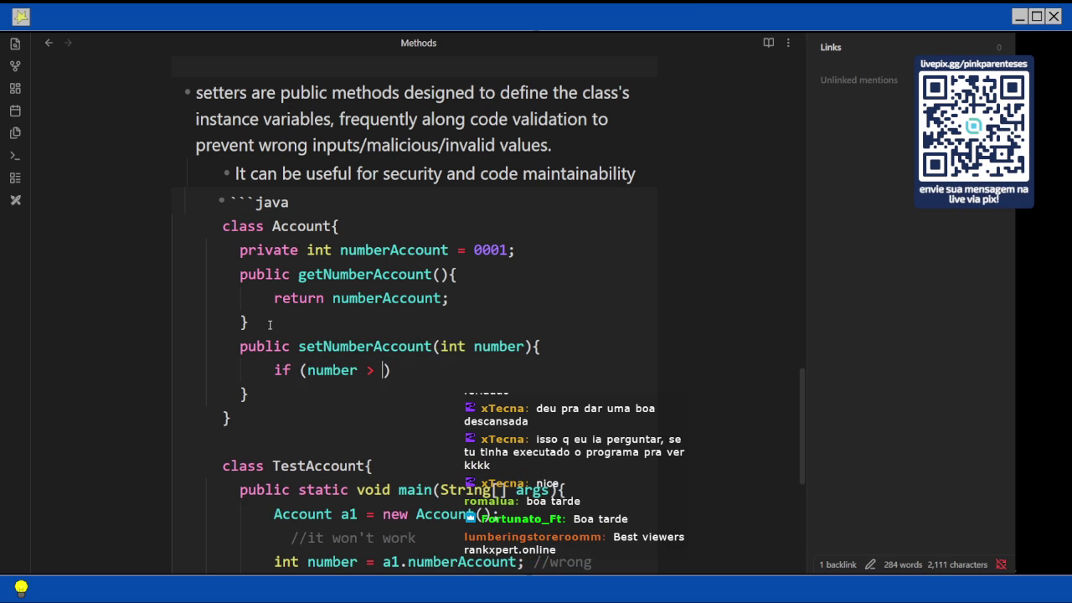
type("0){")
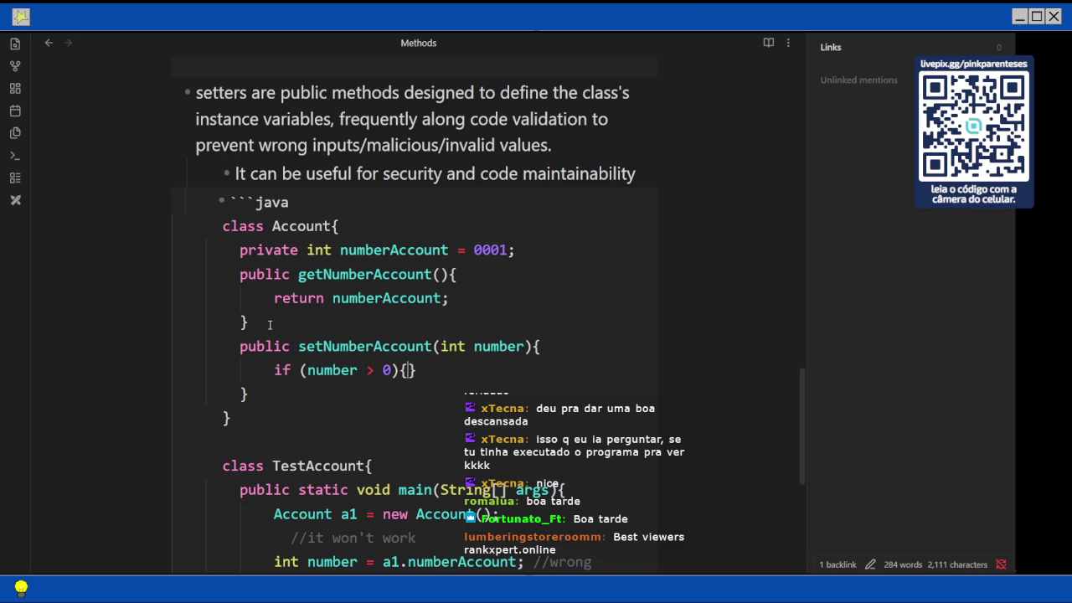
key("Return")
key("Return")
key("Tab")
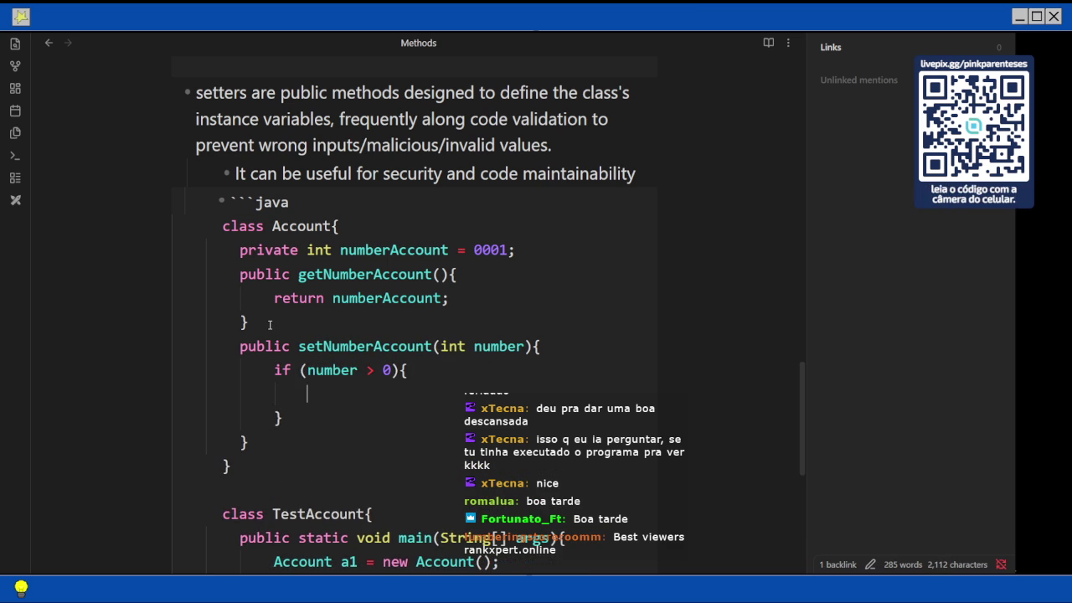
type("this.numberAccount = number;")
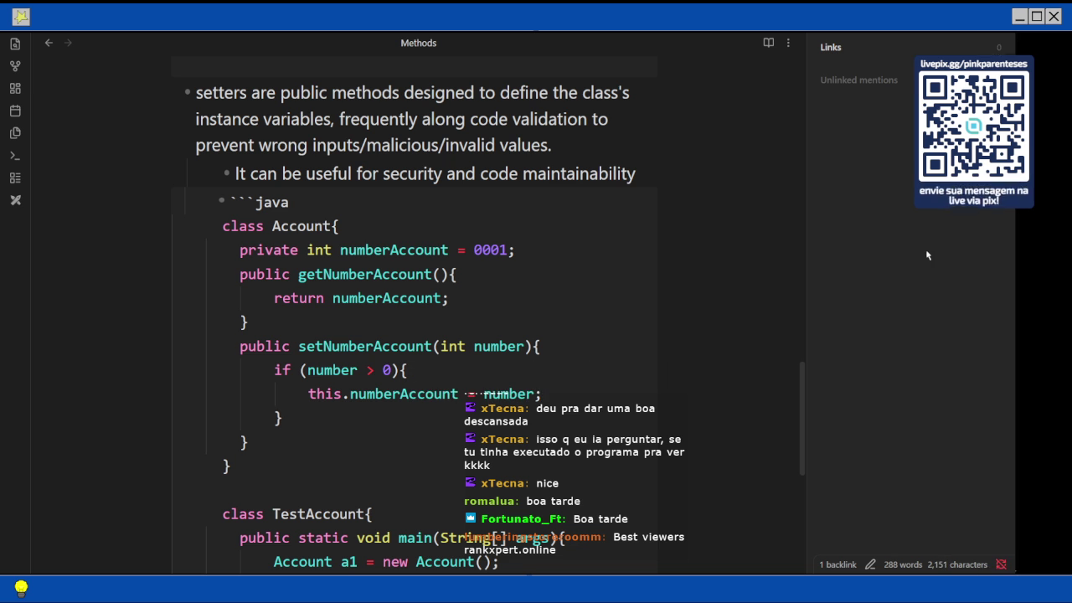
key("alt+Tab")
key("ctrl+Tab")
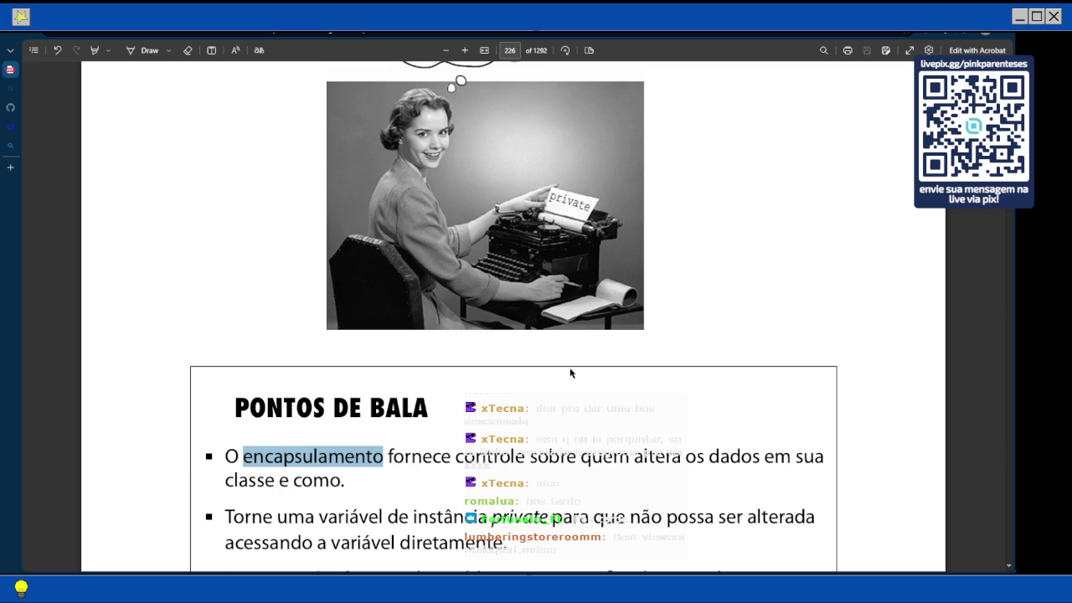
Scroll the Head First Java PDF back from page 226 to the GoodDog setter examples near page 215
scroll(572, 374, "down", 5)
scroll(571, 374, "down", 5)
scroll(572, 374, "down", 5)
scroll(572, 374, "up", 10)
scroll(586, 351, "up", 3)
scroll(611, 327, "up", 2)
scroll(630, 308, "up", 2)
scroll(630, 308, "up", 3)
scroll(630, 308, "up", 5)
scroll(631, 308, "up", 3)
scroll(630, 308, "up", 3)
scroll(630, 308, "up", 1)
scroll(631, 308, "up", 2)
scroll(631, 308, "up", 3)
scroll(630, 308, "up", 4)
scroll(631, 308, "up", 5)
scroll(630, 308, "up", 3)
scroll(630, 308, "up", 1)
scroll(630, 308, "up", 3)
scroll(630, 308, "up", 3)
scroll(630, 308, "up", 5)
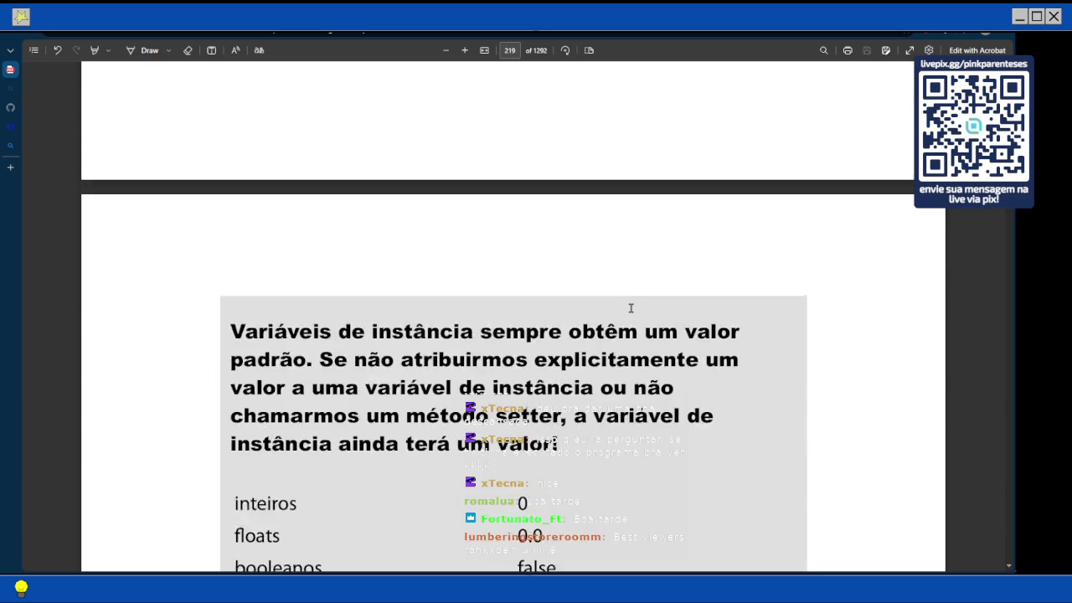
scroll(630, 308, "up", 3)
scroll(631, 308, "up", 1)
scroll(630, 308, "up", 5)
scroll(631, 309, "up", 5)
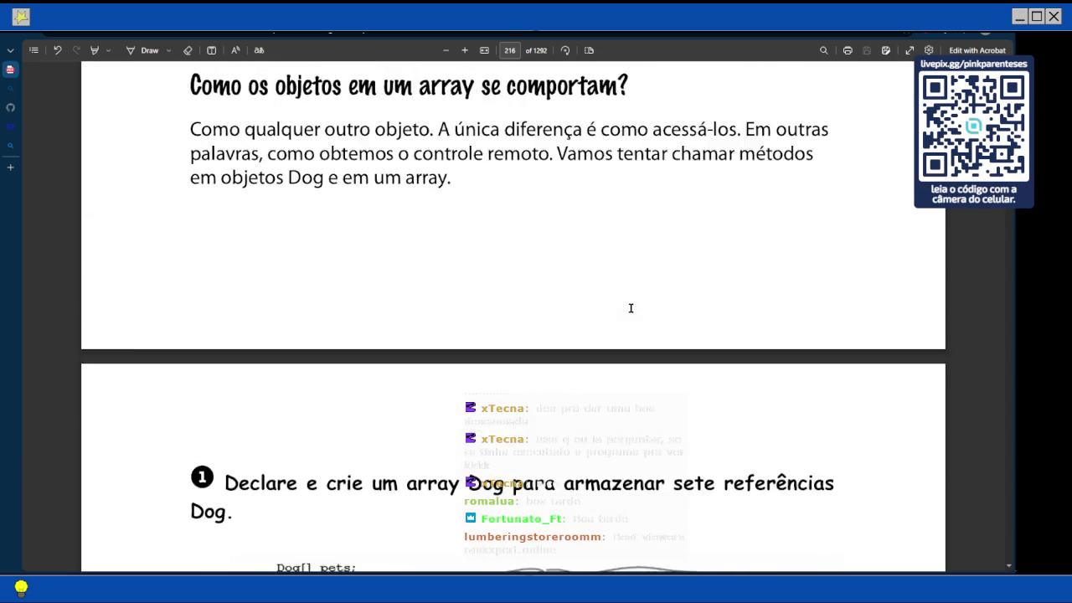
scroll(631, 308, "up", 3)
scroll(630, 308, "up", 5)
scroll(631, 308, "up", 5)
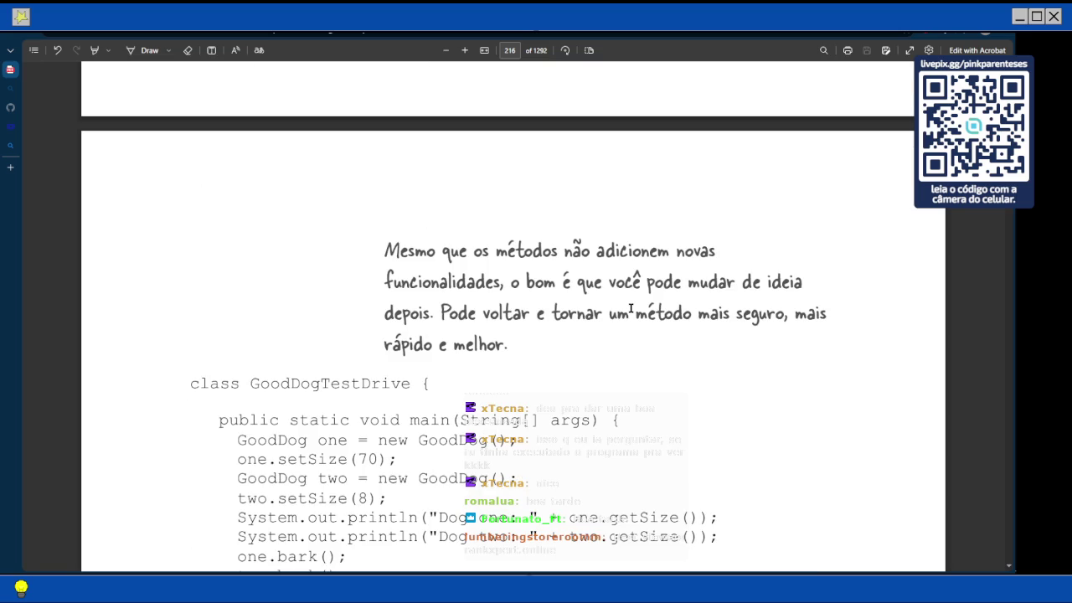
scroll(631, 308, "up", 2)
scroll(631, 308, "up", 5)
scroll(630, 309, "up", 3)
scroll(630, 308, "down", 1)
scroll(631, 309, "down", 2)
scroll(631, 308, "up", 3)
scroll(631, 308, "down", 4)
Remove 'this.' from the setter assignment and add a1.setNumberAccount(number); before the //right comment
left_click(1013, 213)
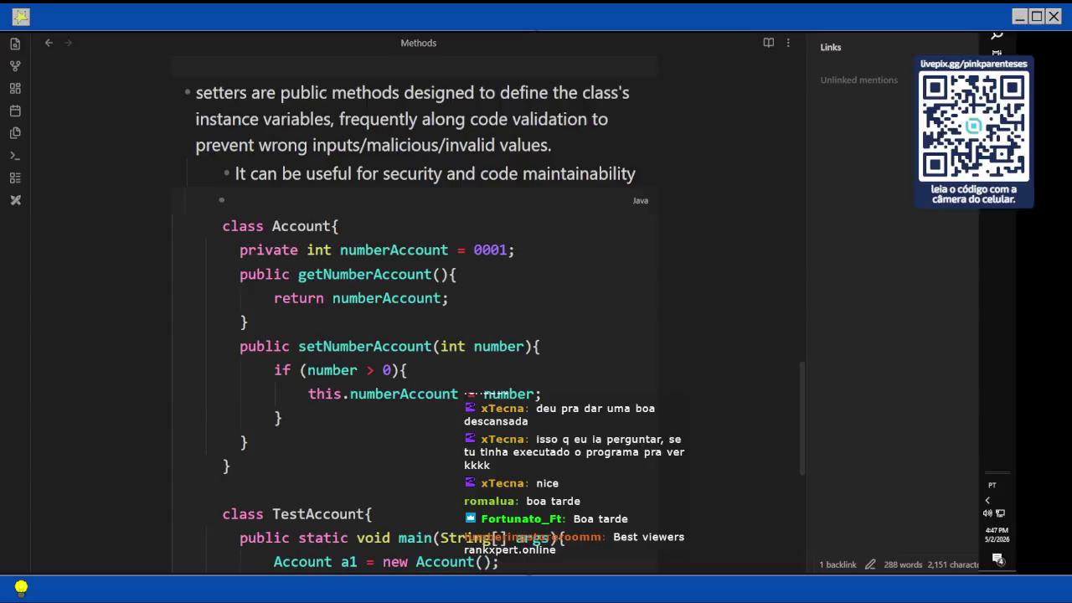
left_click(350, 393)
key("BackSpace")
key("BackSpace")
key("BackSpace")
key("BackSpace")
key("BackSpace")
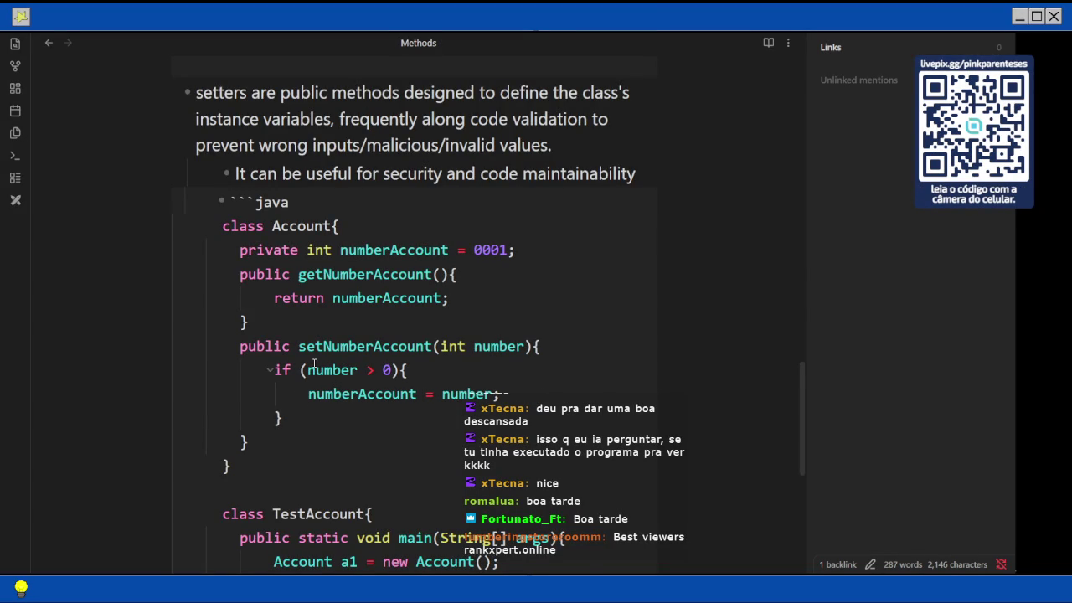
scroll(314, 363, "down", 1)
scroll(314, 362, "down", 3)
scroll(314, 363, "down", 1)
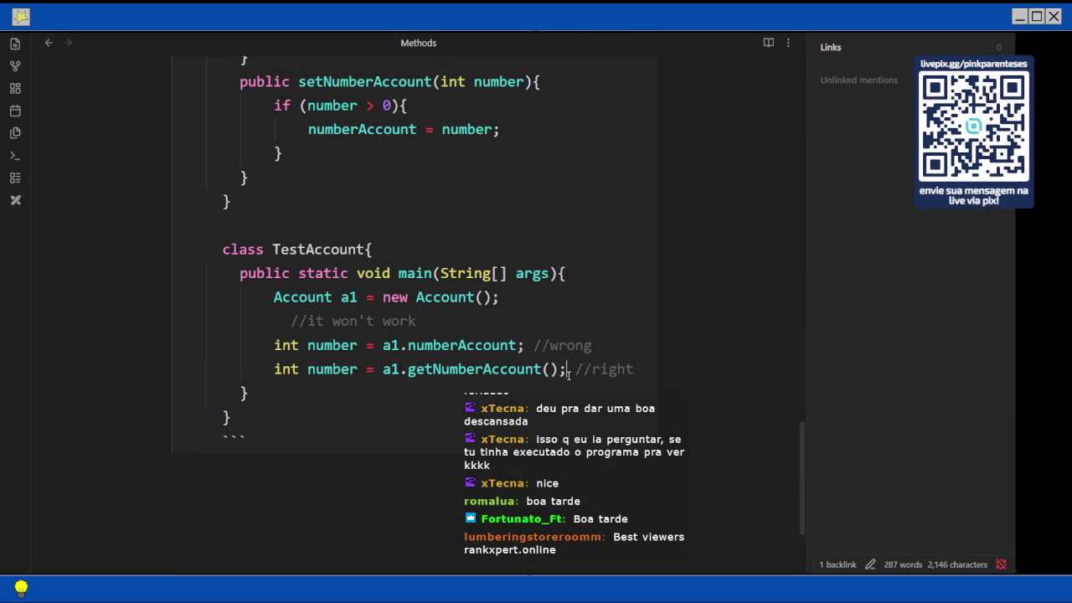
key("Return")
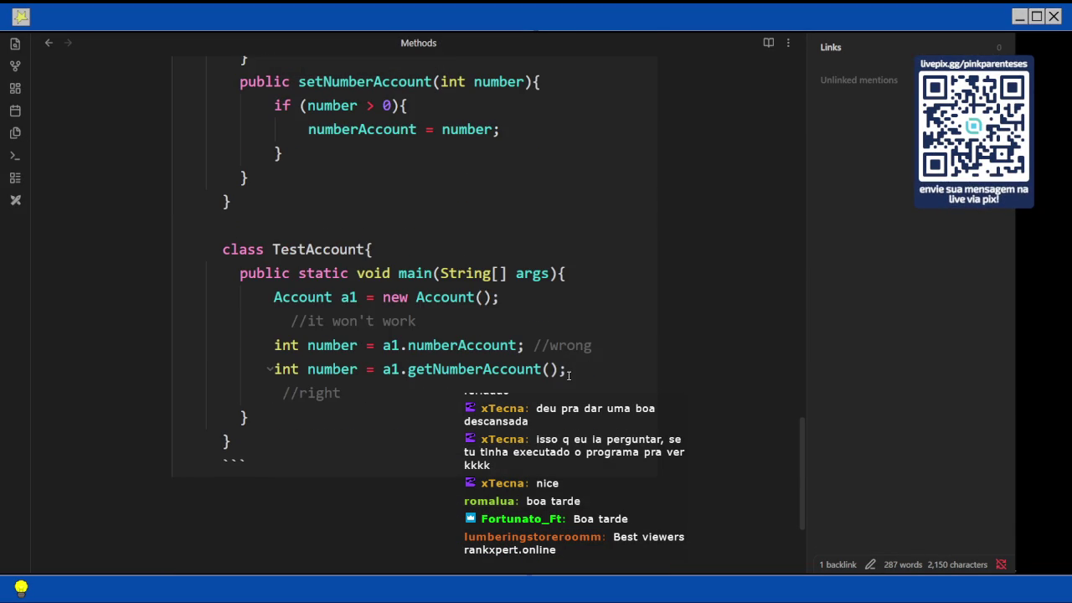
type("a1.set ")
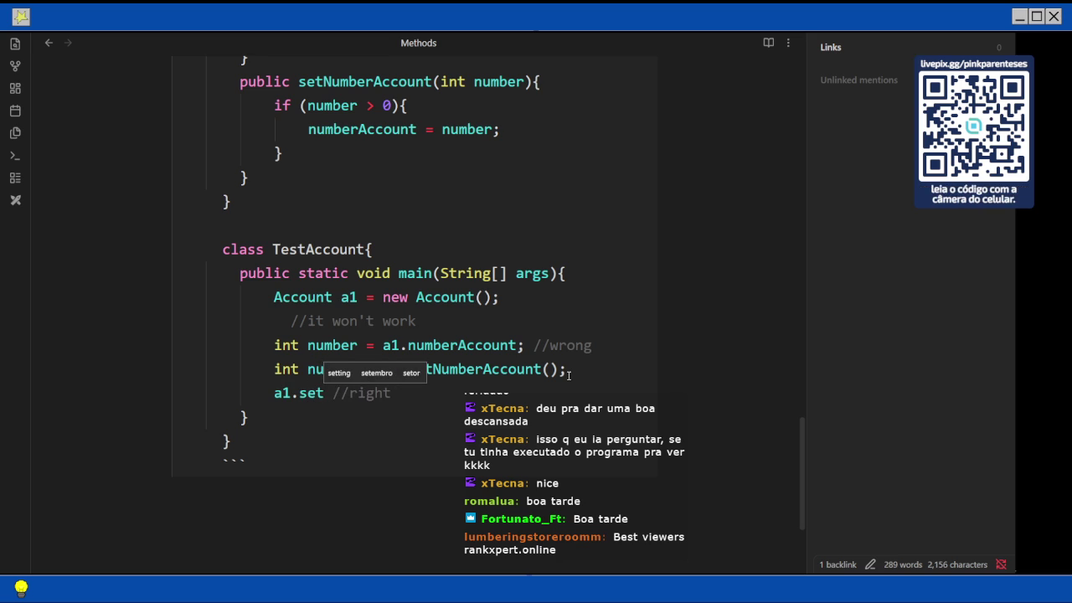
type("NumberAccount(number)")
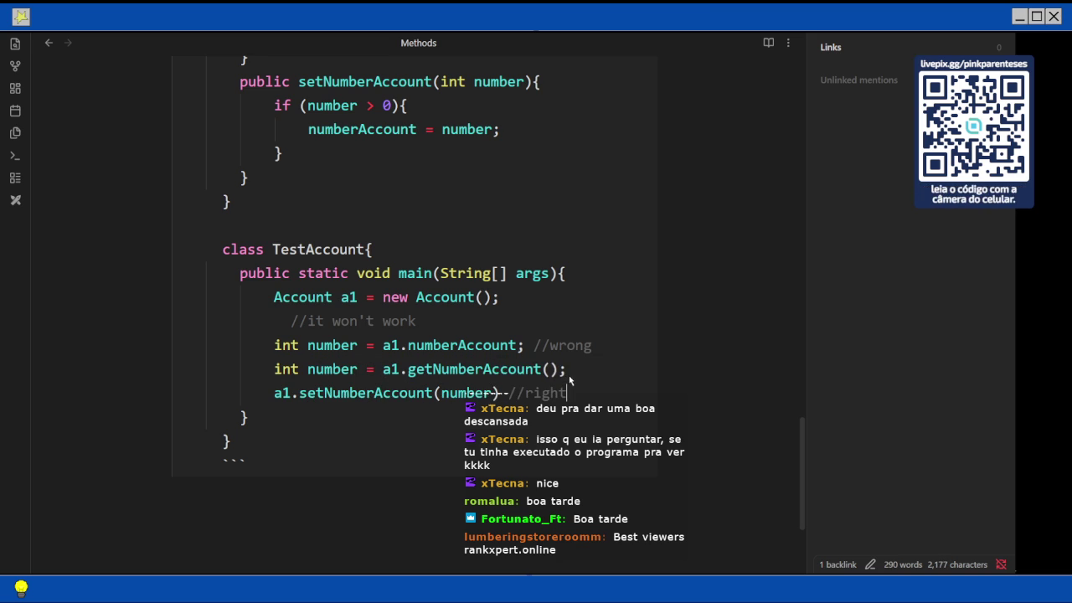
type(";")
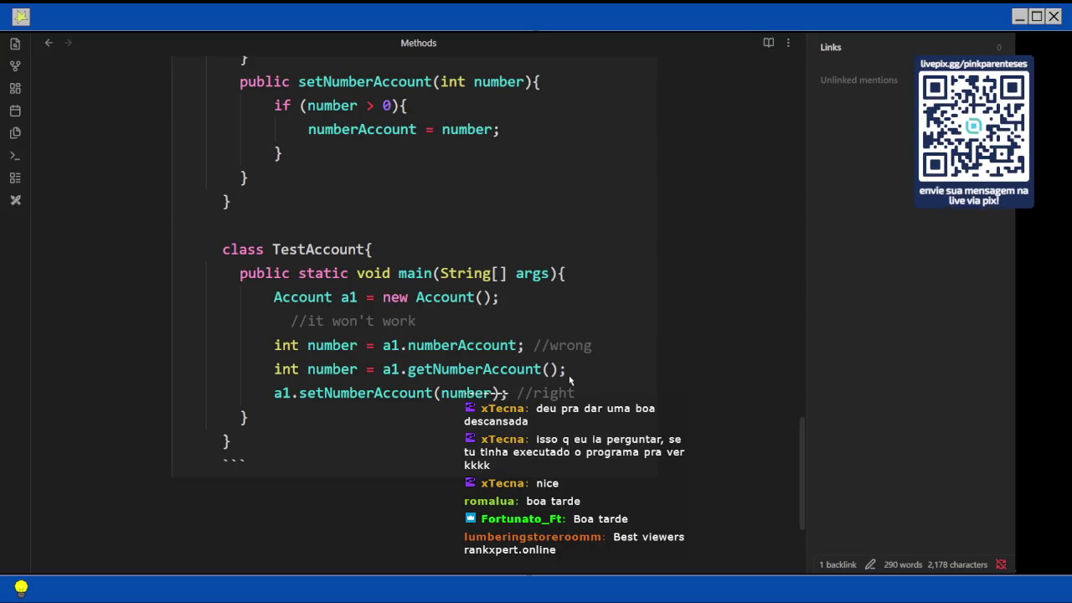
Copy the //right comment to the end of the getNumberAccount() line
key("shift+End")
key("ctrl+c")
key("Up")
key("End")
key("ctrl+v")
key("Left")
key("Left")
key("Left")
key("Left")
key("Left")
key("BackSpace")
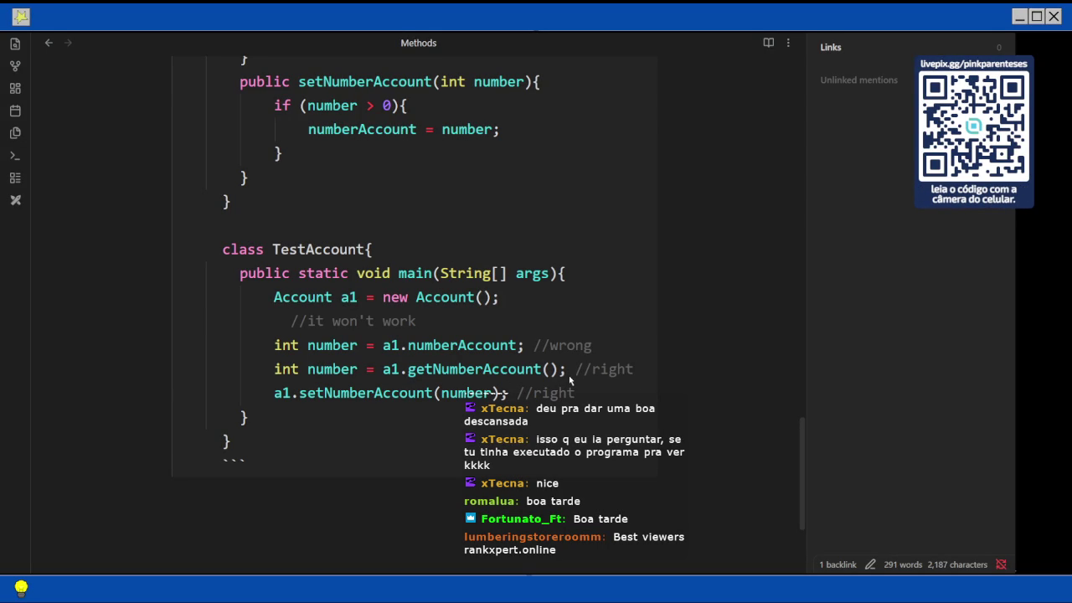
Insert a1.number = 0001; // wrong followed by an //it will work comment line
key("Up")
key("End")
key("Return")
type("a1")
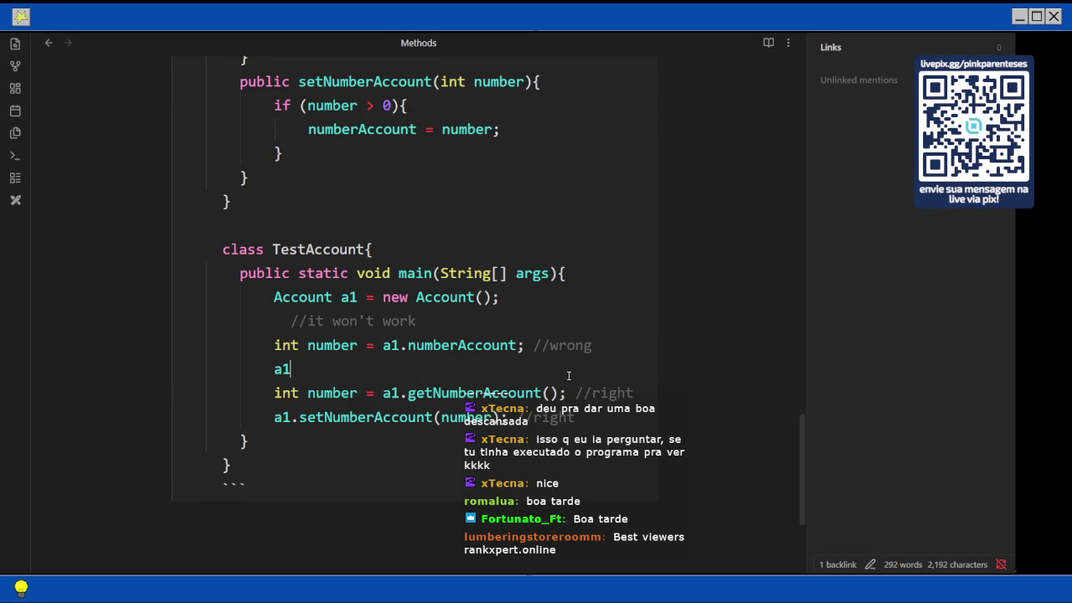
type(".s")
key("BackSpace")
type("number = ")
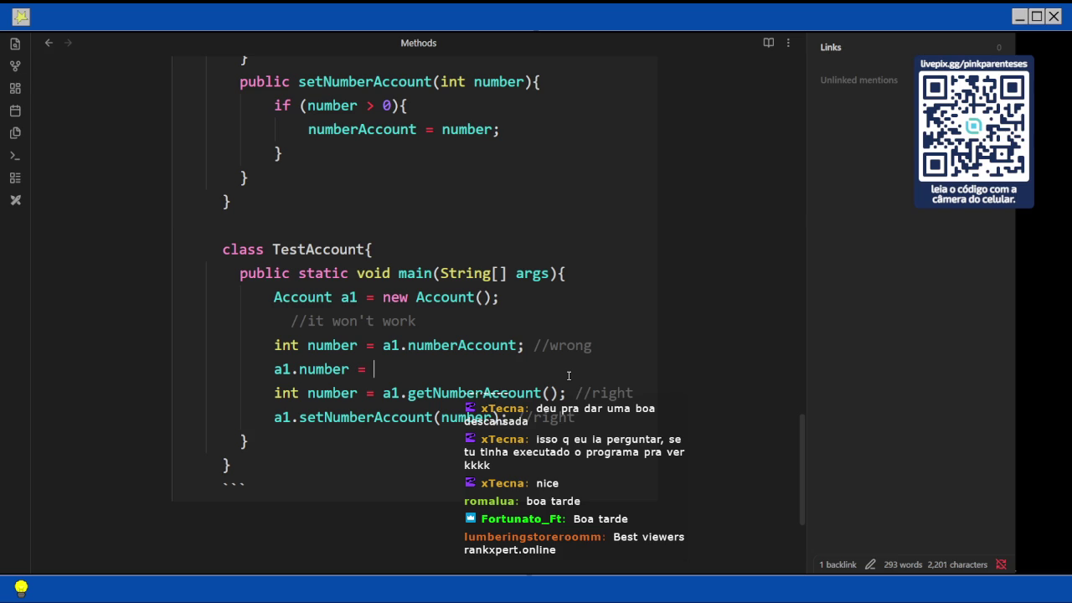
type("0001; // wrong")
key("Return")
key("Return")
type("//it will work")
Add the return types: void to the setter and int to the getter declarations
scroll(569, 376, "up", 8)
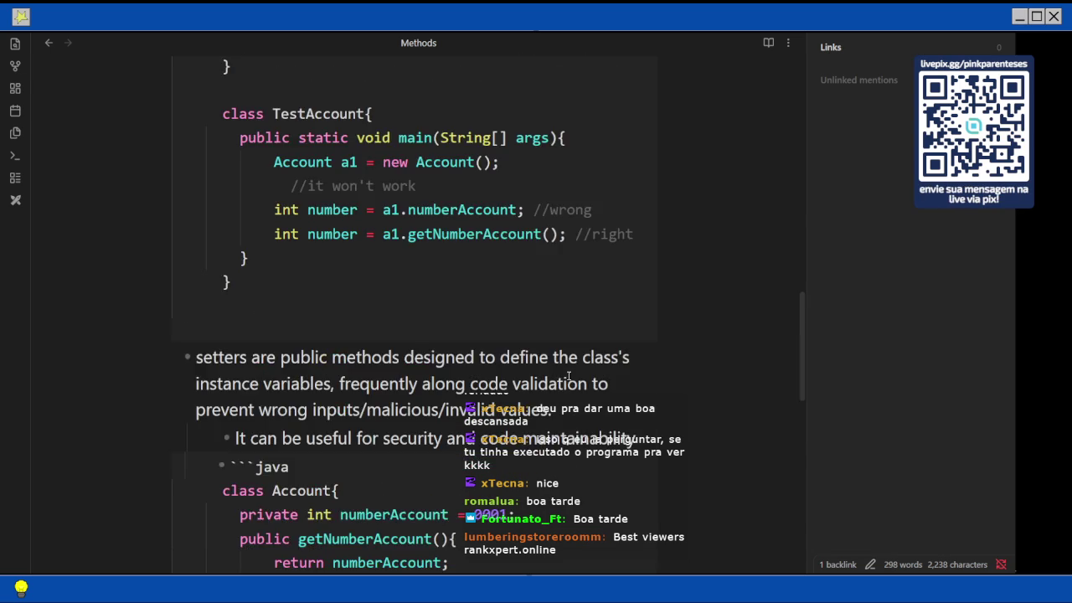
scroll(569, 376, "up", 2)
scroll(568, 376, "down", 4)
scroll(443, 284, "down", 3)
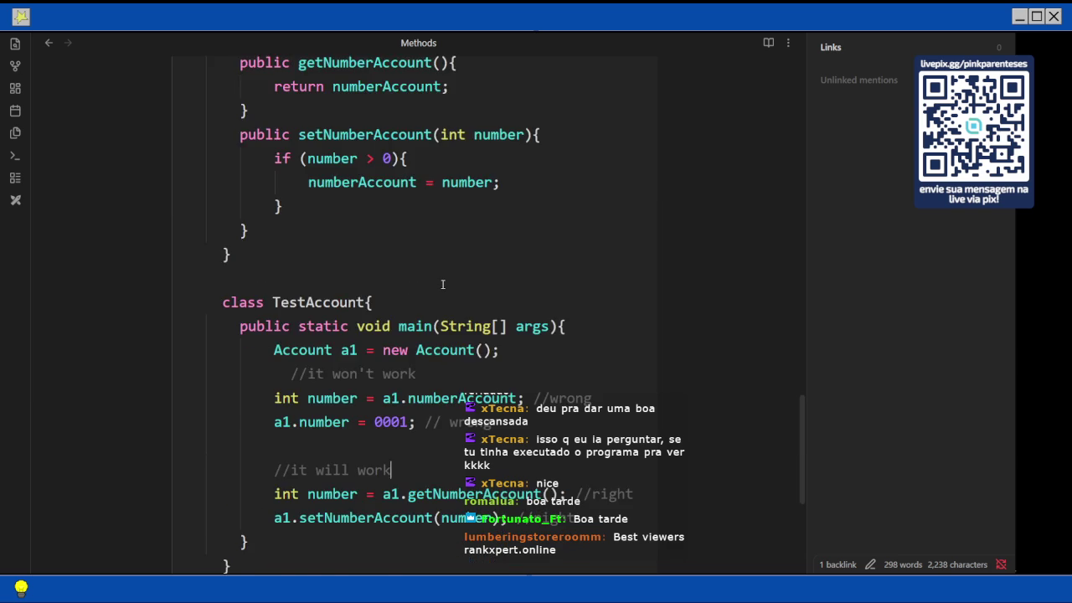
scroll(418, 264, "up", 2)
type("void")
key("Up")
key("Up")
key("Up")
key("Down")
key("Left")
key("Left")
key("Left")
key("Left")
type("int")
scroll(295, 292, "up", 3)
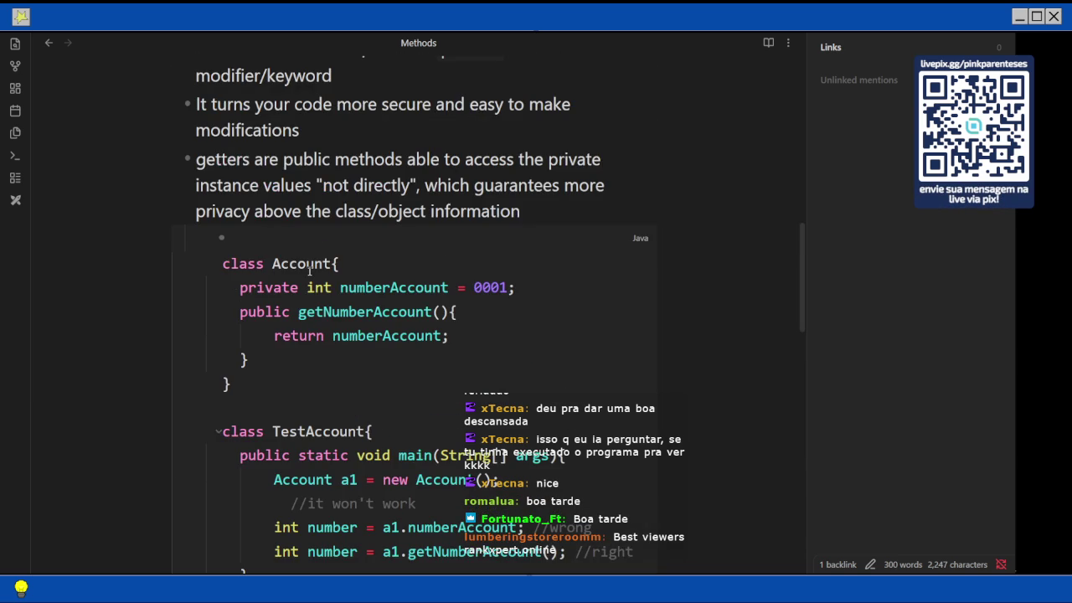
type("int")
scroll(609, 266, "down", 3)
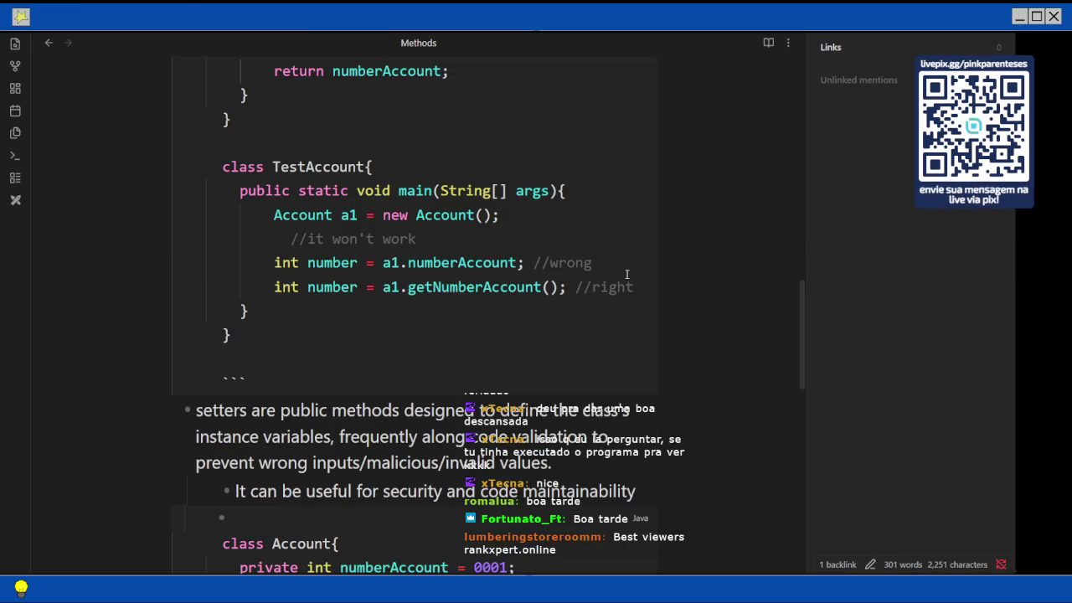
Add an //it will work comment below the //wrong line and start a line after the code block
key("Return")
type("//it will work")
key("Escape")
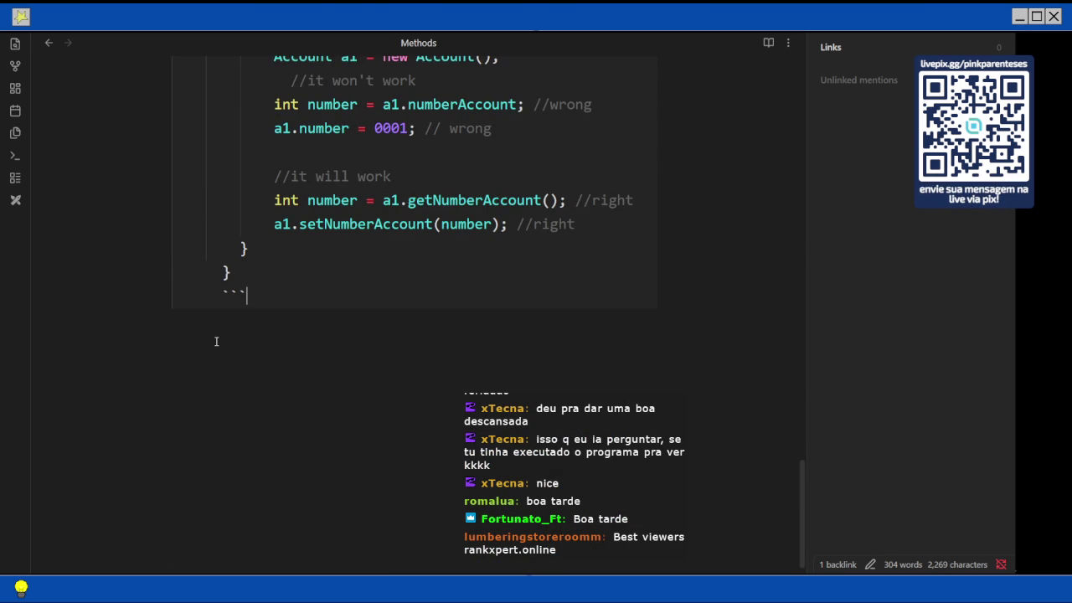
key("Return")
Add a ### heading 'Local, Instance variables' below the code block
key("BackSpace")
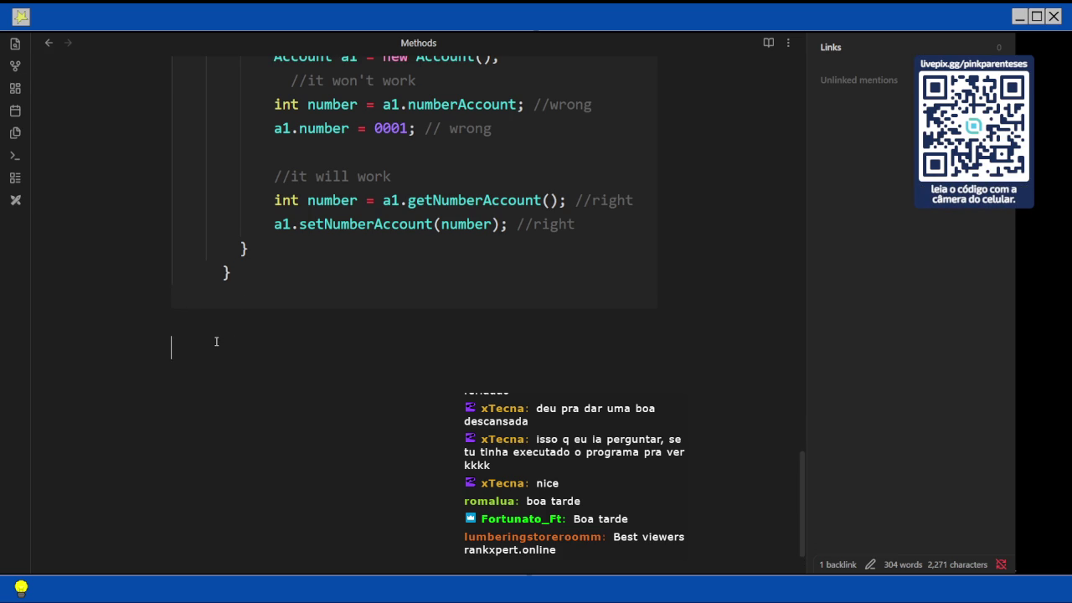
type("### Local,")
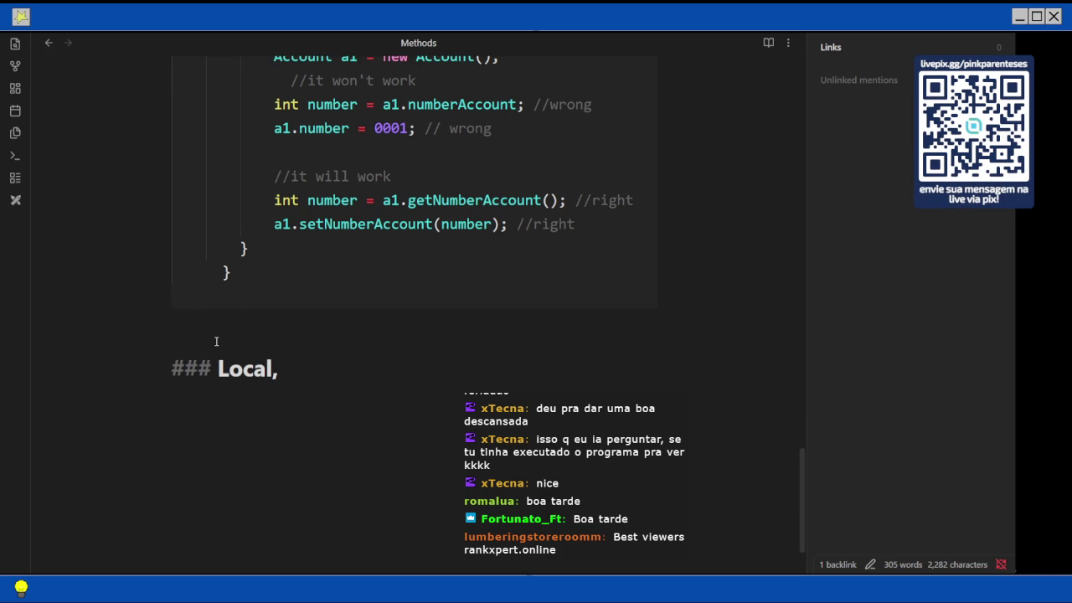
key("Left")
key("Left")
key("Left")
key("Left")
key("Left")
key("End")
type("Instace")
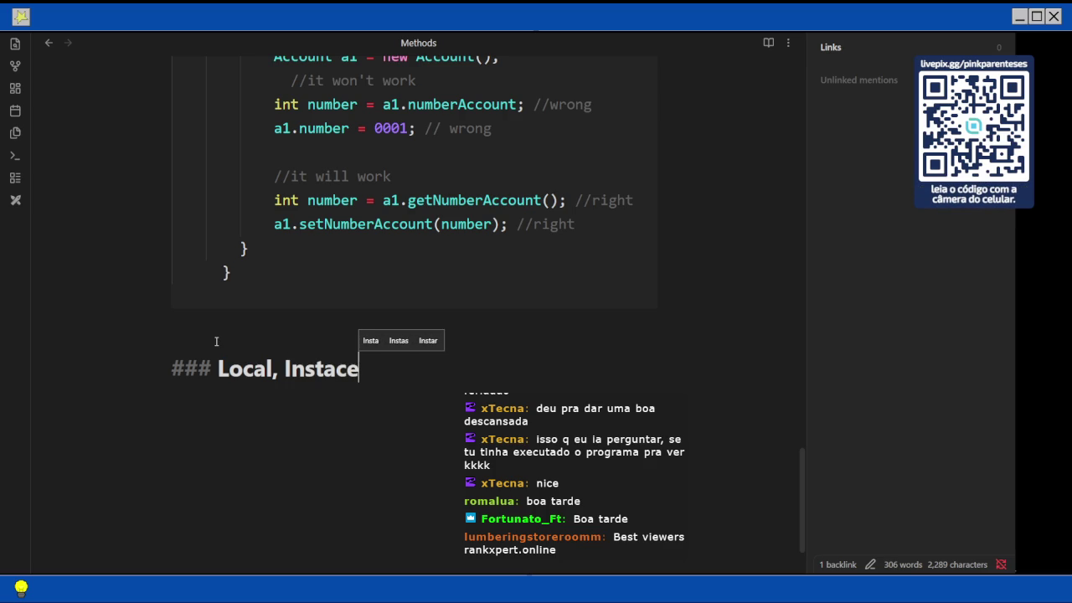
key("BackSpace")
key("BackSpace")
type("nce ")
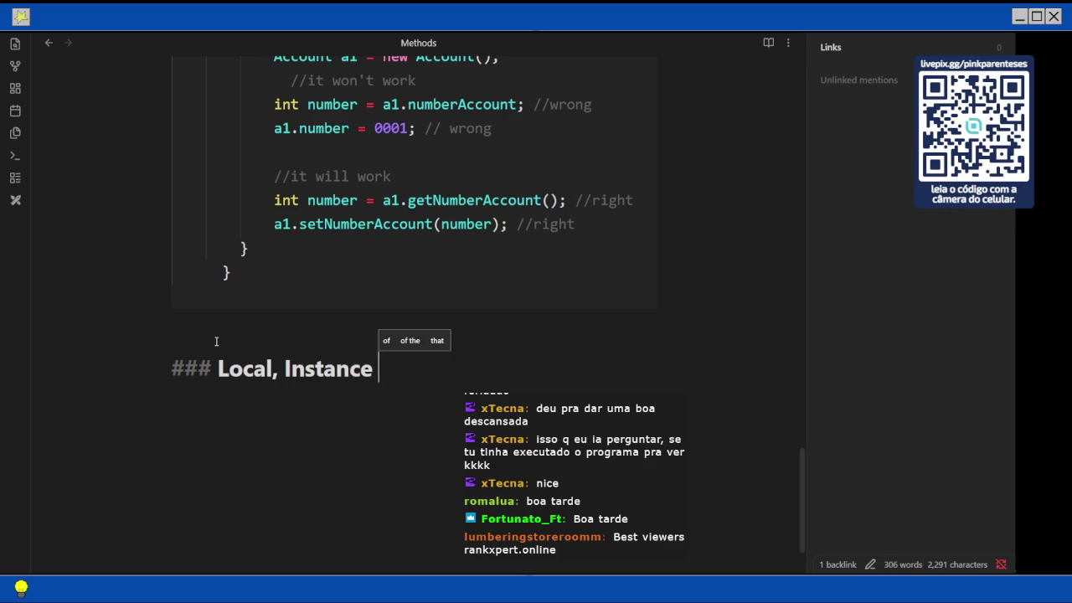
type("variables, ini")
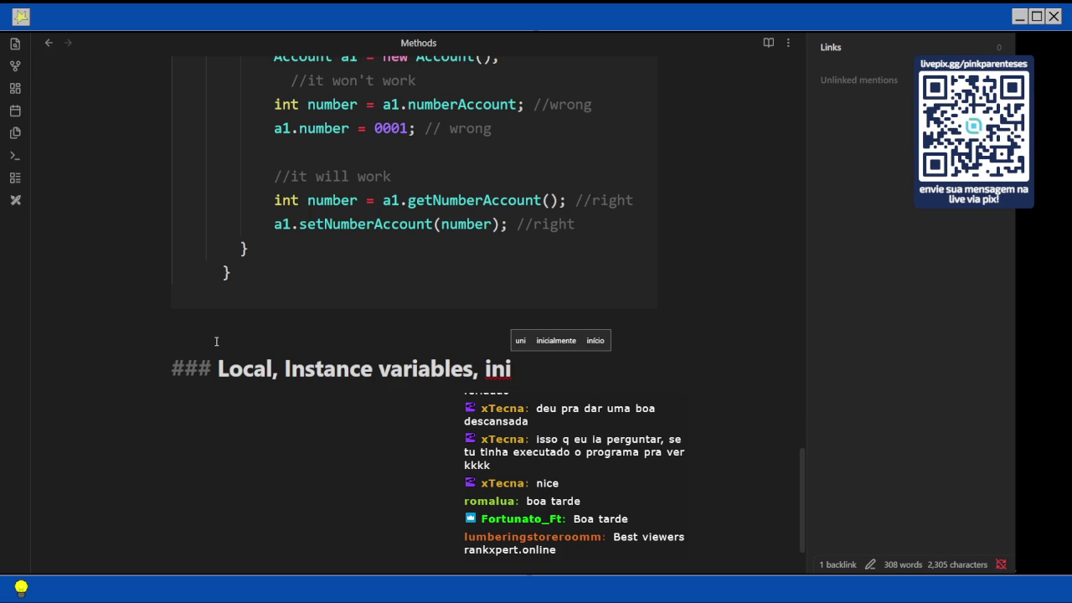
key("BackSpace")
key("BackSpace")
key("BackSpace")
key("BackSpace")
key("BackSpace")
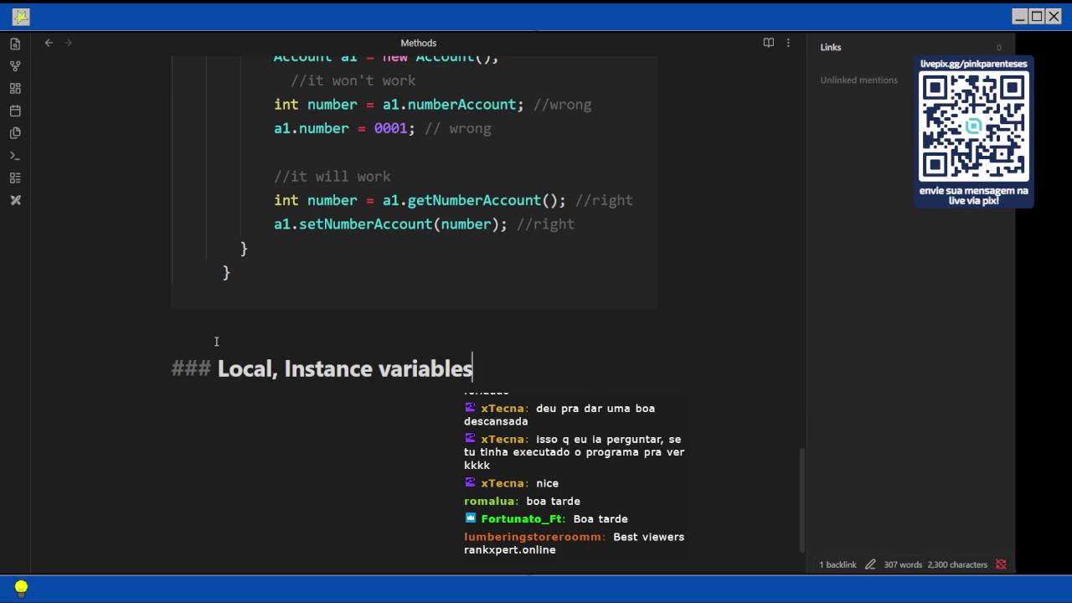
key("Return")
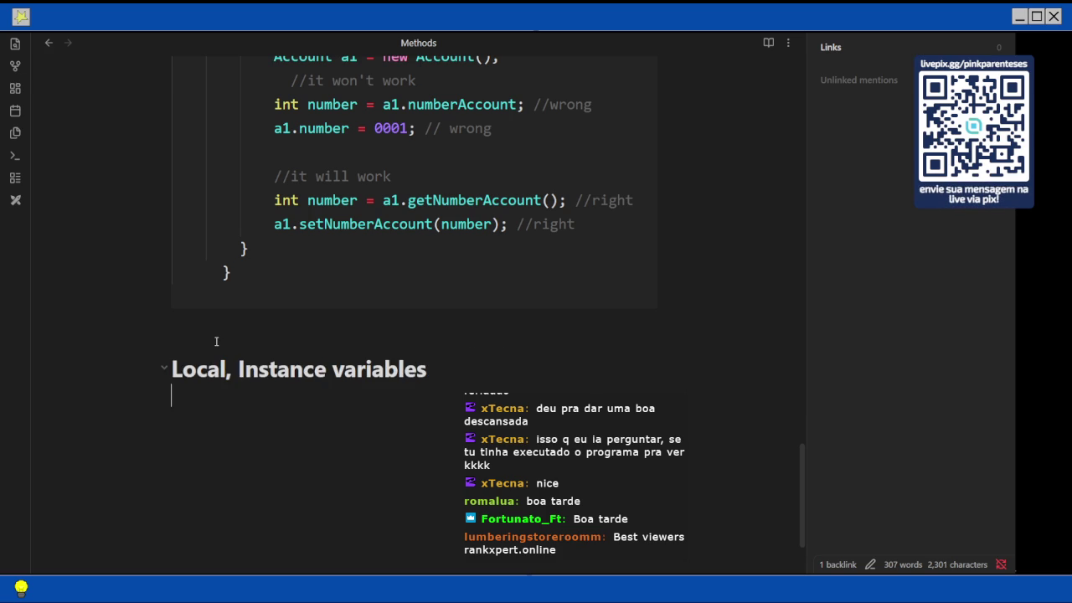
Add the bullet 'Local varibles are different from Instance variables'
type("- Local varibles are diff")
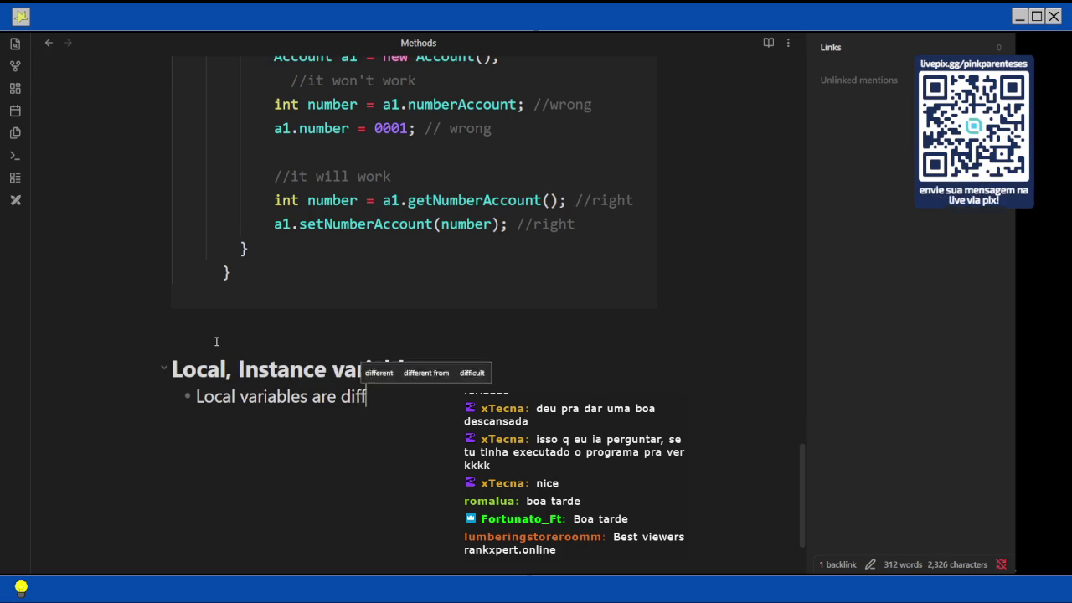
type("erent from Instance")
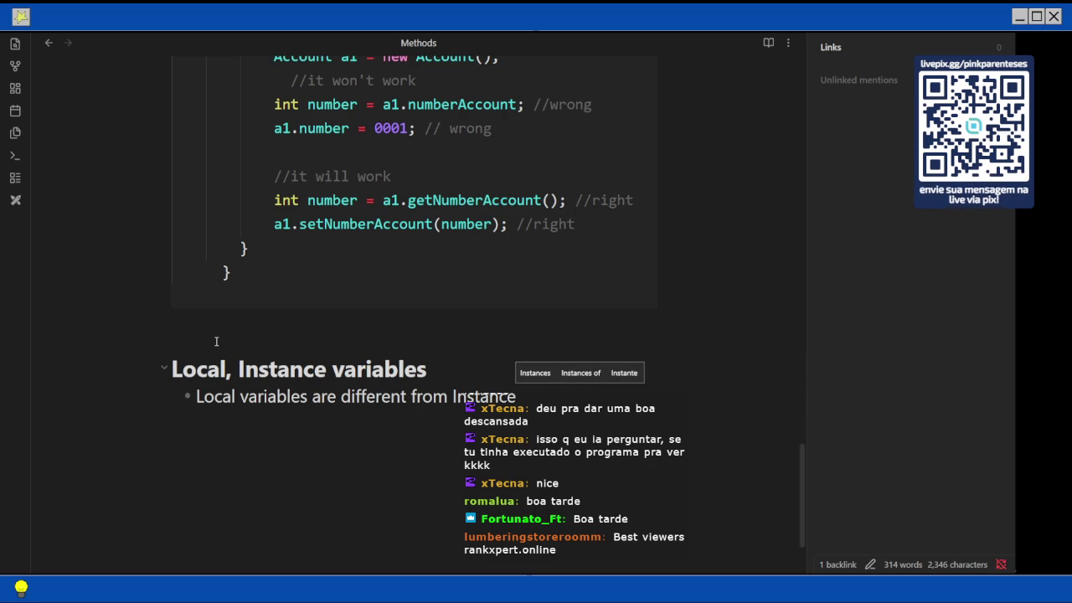
type("variab")
key("BackSpace")
type("b")
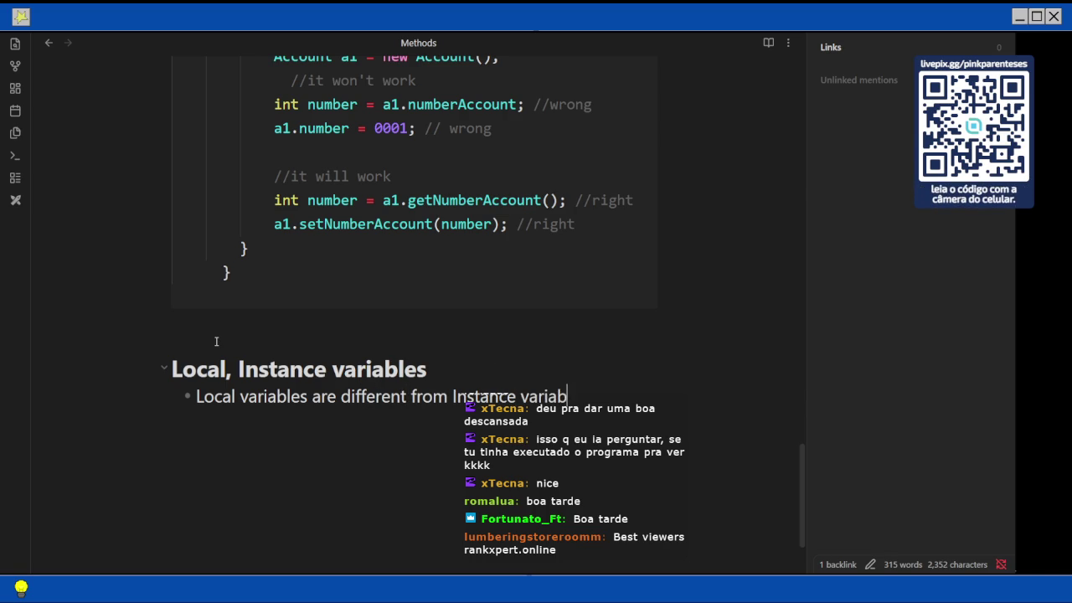
type("les")
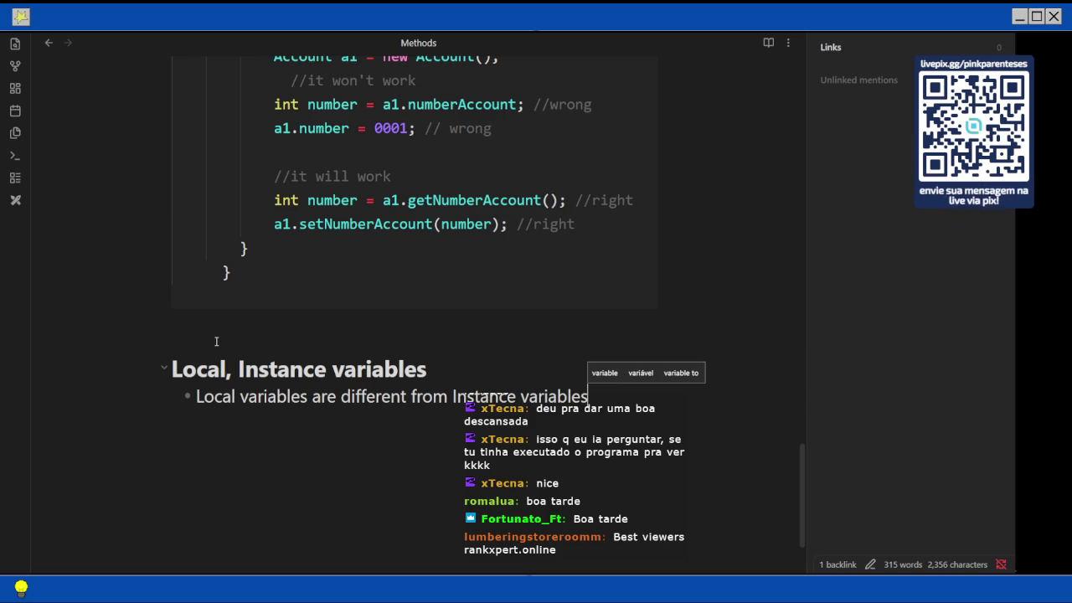
Add the nested sub-point 'They cannot be initialized by default values;'
key("Return")
key("Tab")
type("They ")
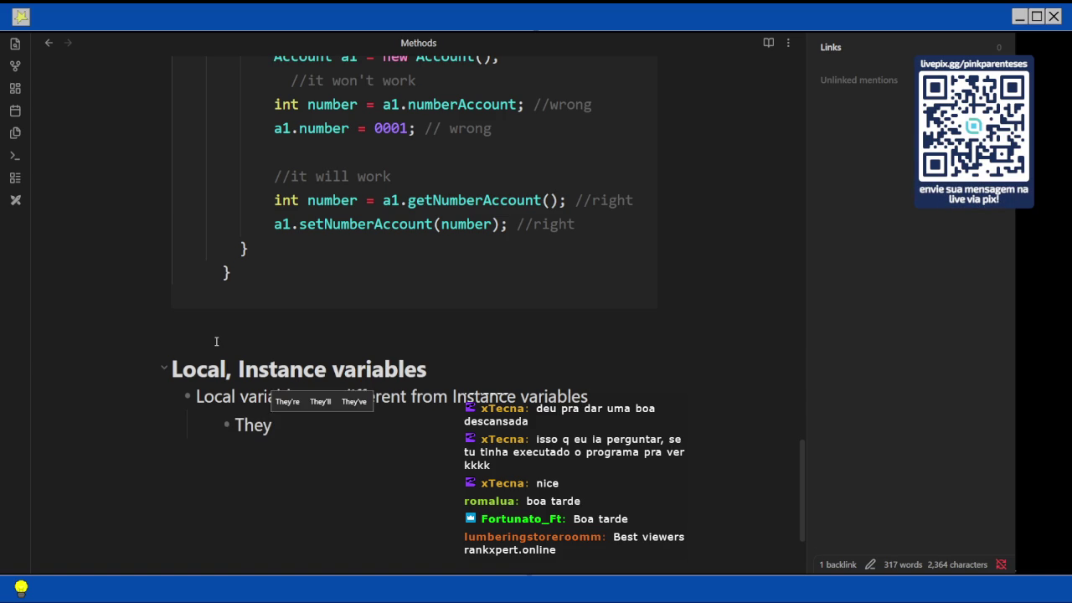
type("cant")
key("BackSpace")
key("BackSpace")
type("not be initialized")
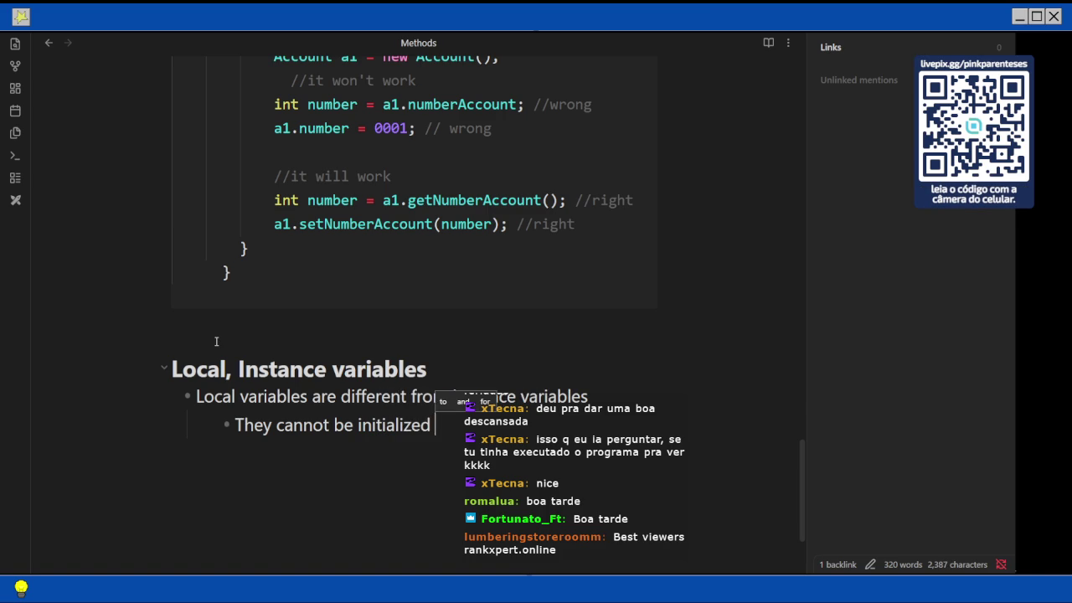
type(" by ")
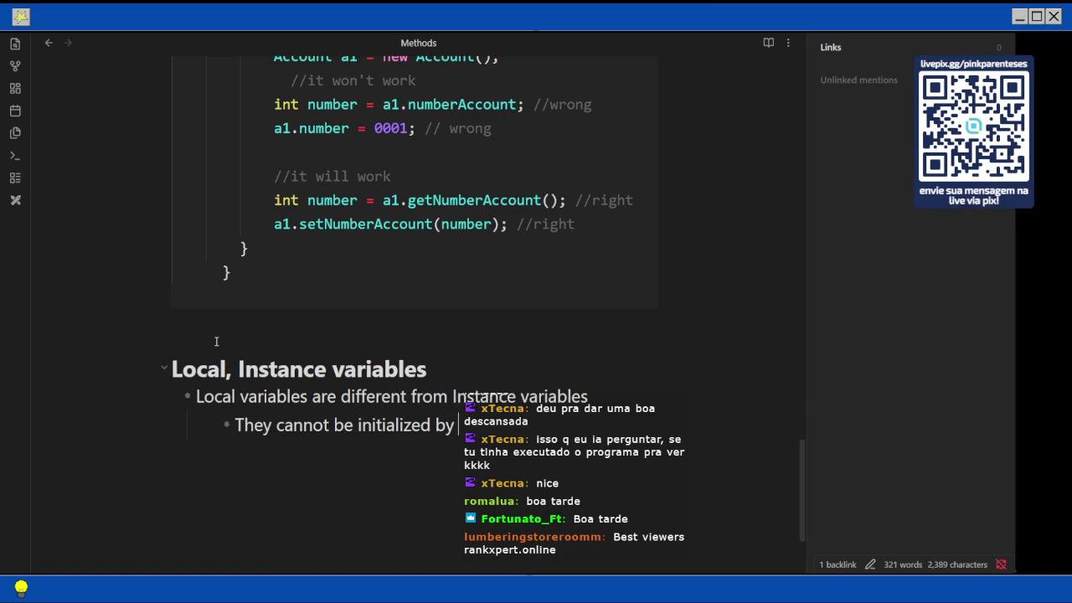
type("default values;")
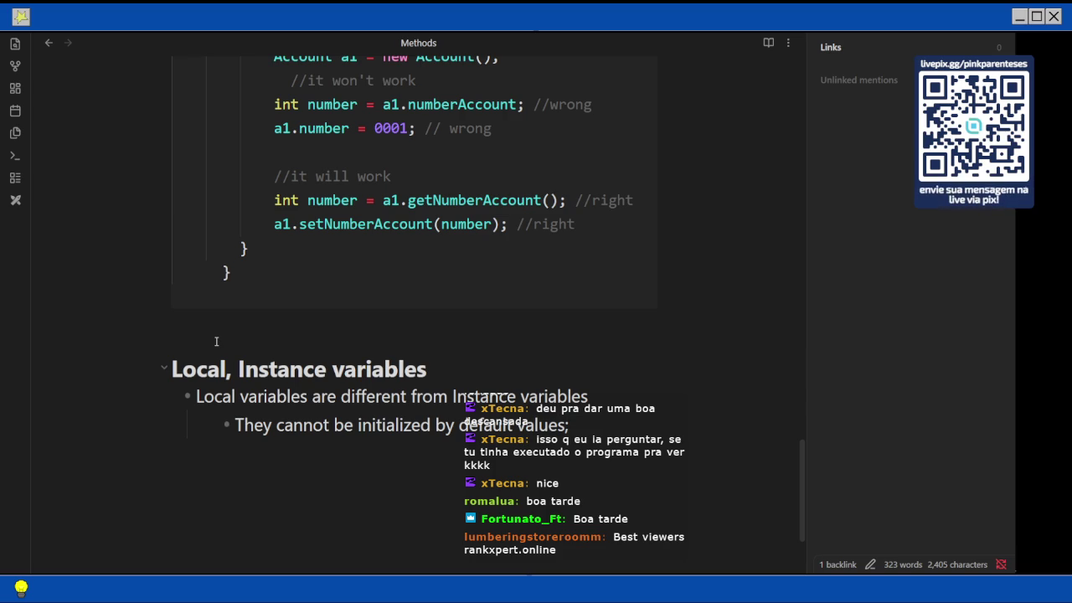
key("shift+Home")
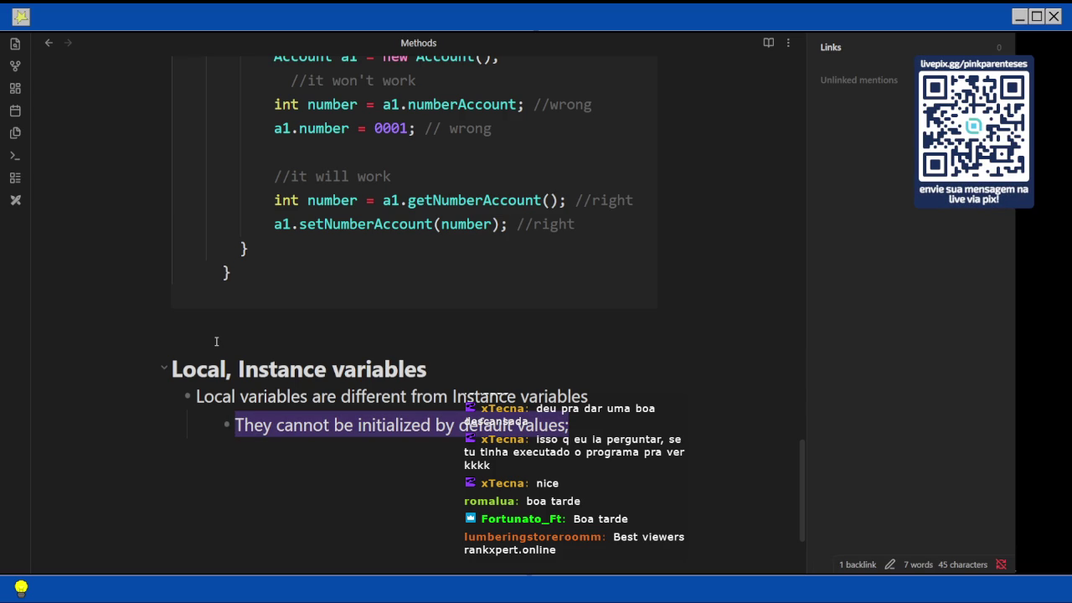
key("End")
Add a second sub-point 'They cannot be used outside of your scope;'
key("Return")
type("They cannou")
key("BackSpace")
type("t be ")
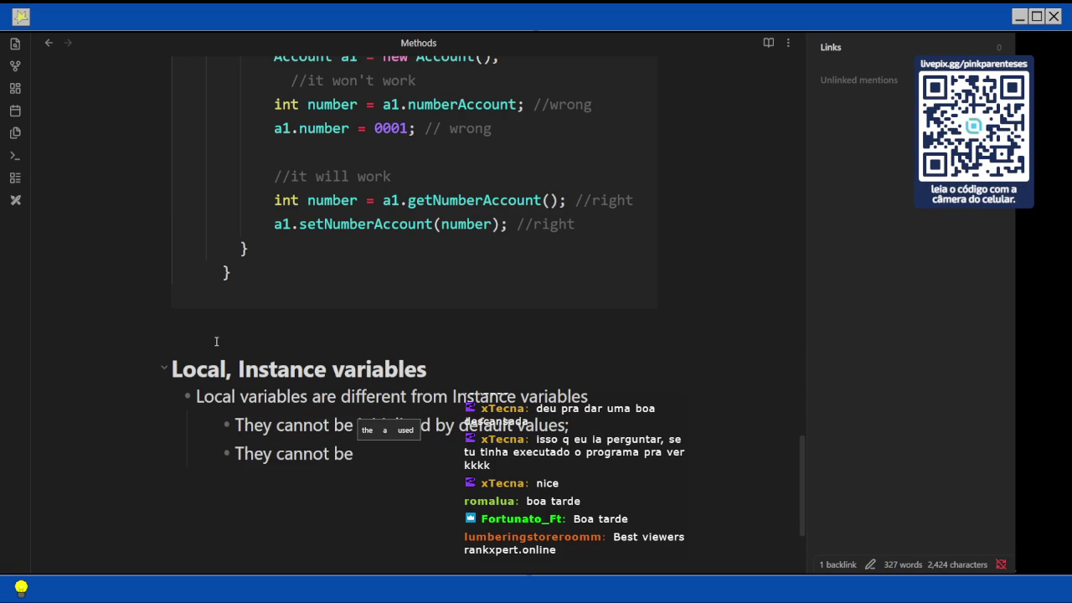
type("used outside")
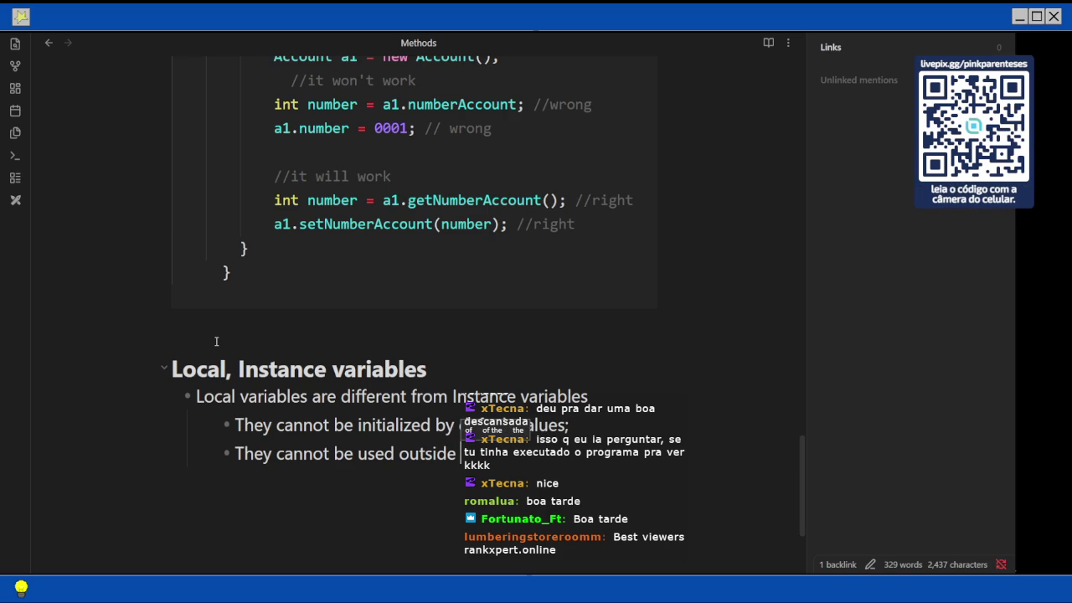
type("your")
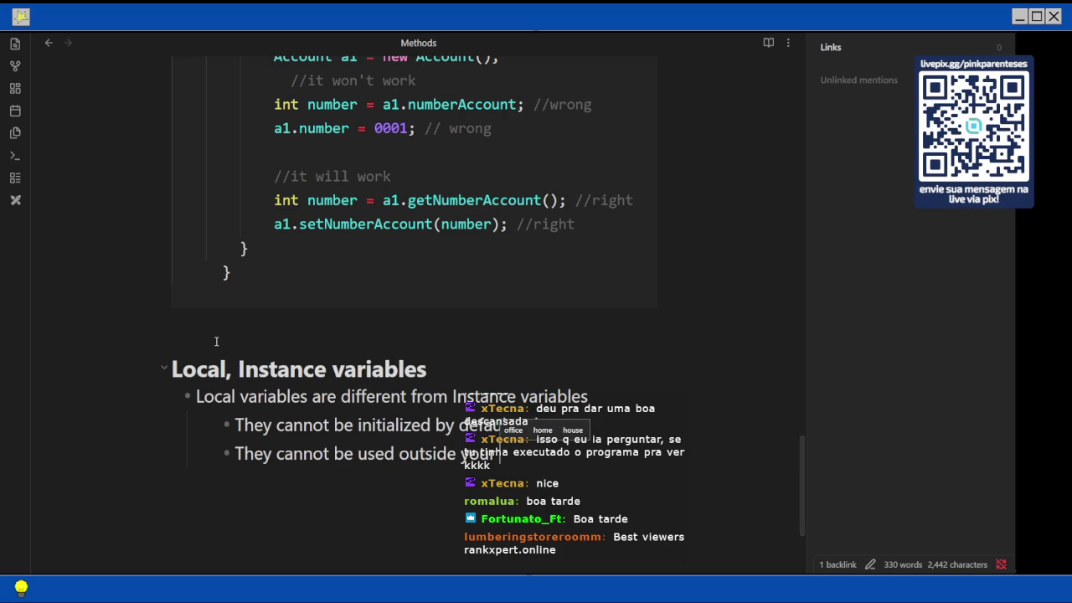
type(" de")
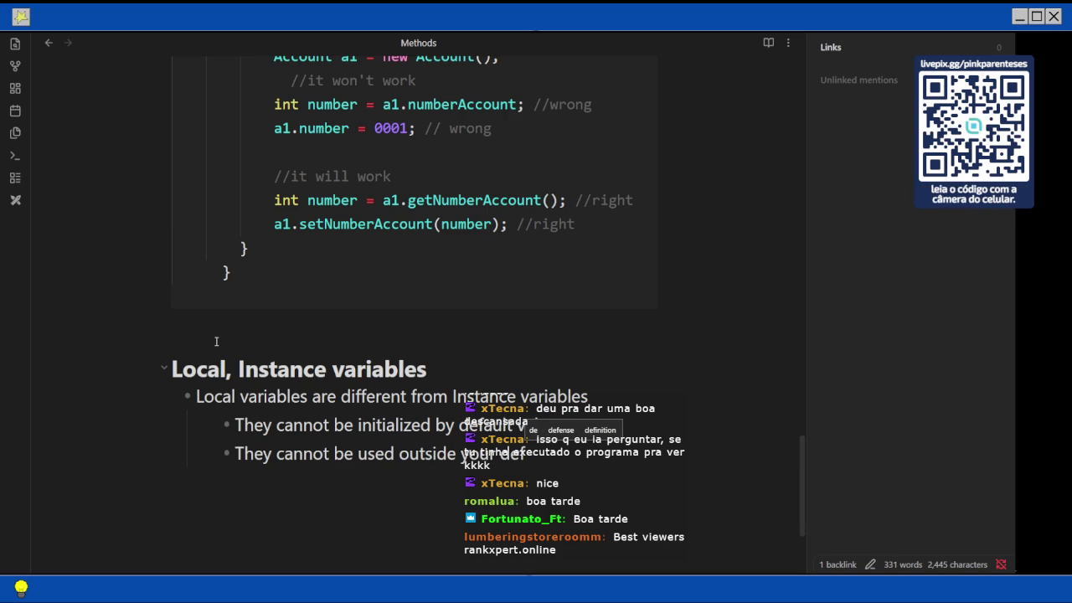
key("BackSpace")
key("BackSpace")
key("BackSpace")
type("scope")
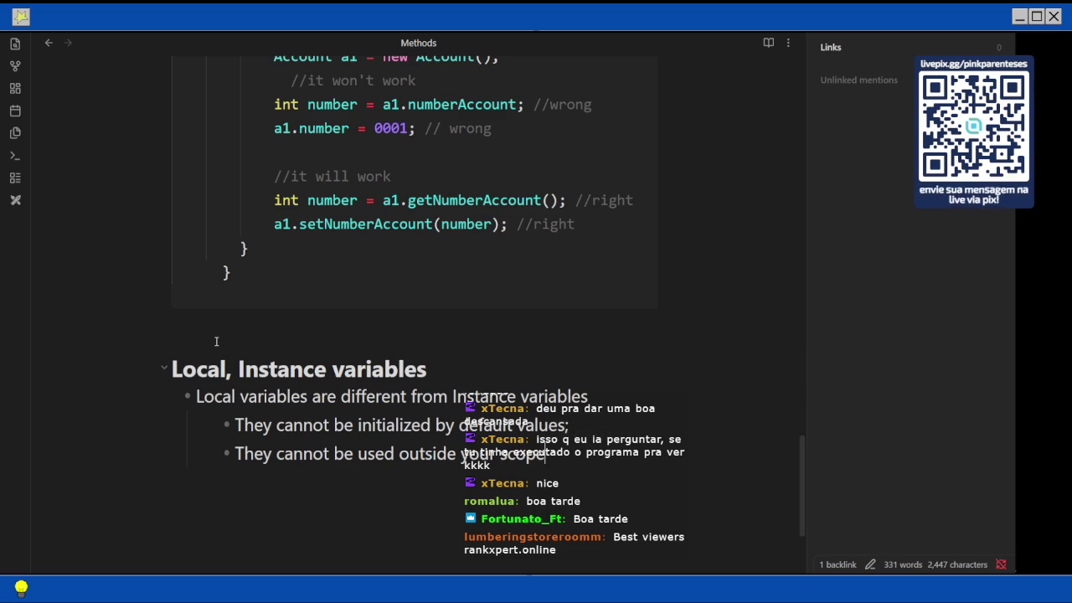
key("Left")
key("Left")
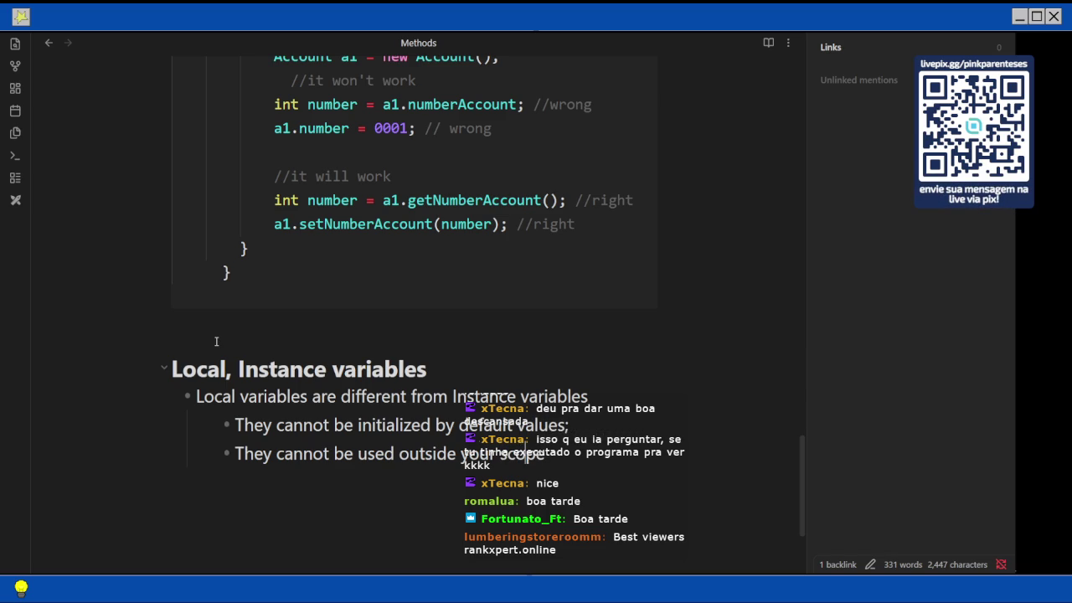
type("of ")
type(";")
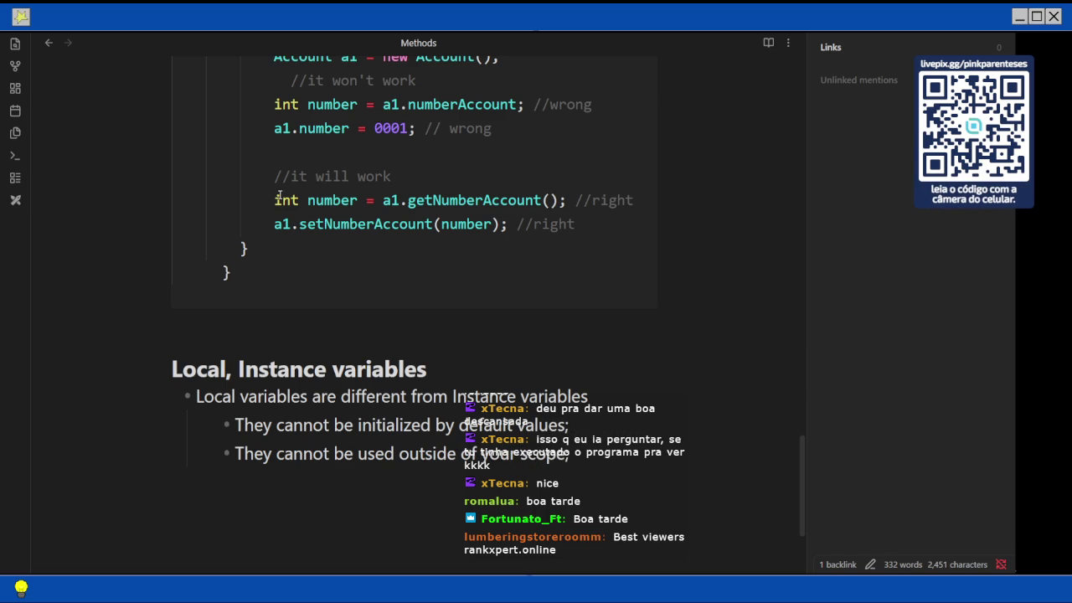
scroll(279, 195, "down", 2)
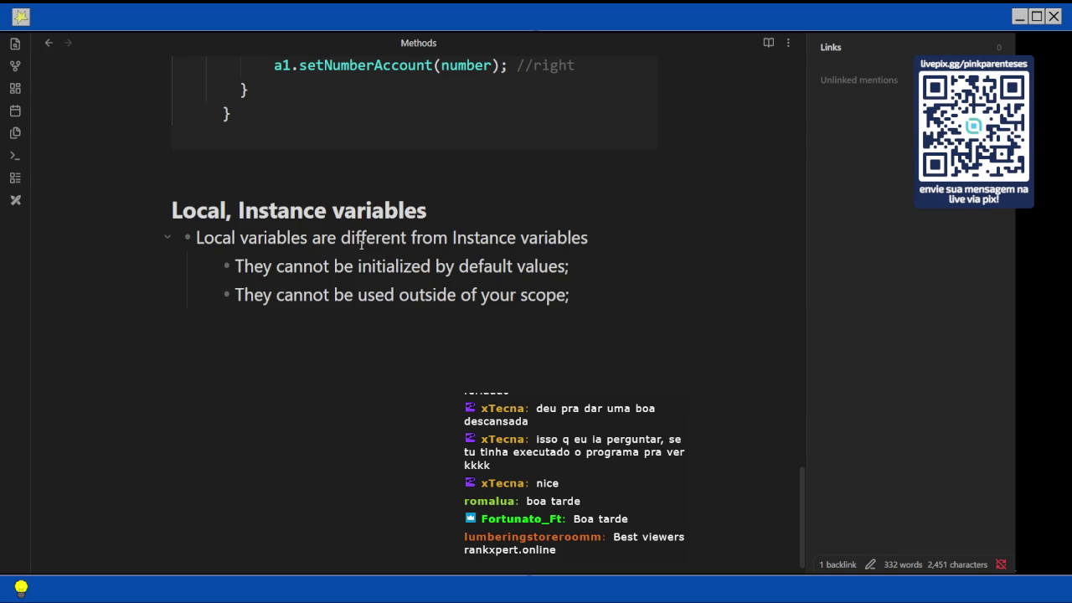
Append ' (except parameters)' after 'default values' in the first sub-point
left_click(561, 265)
type("(")
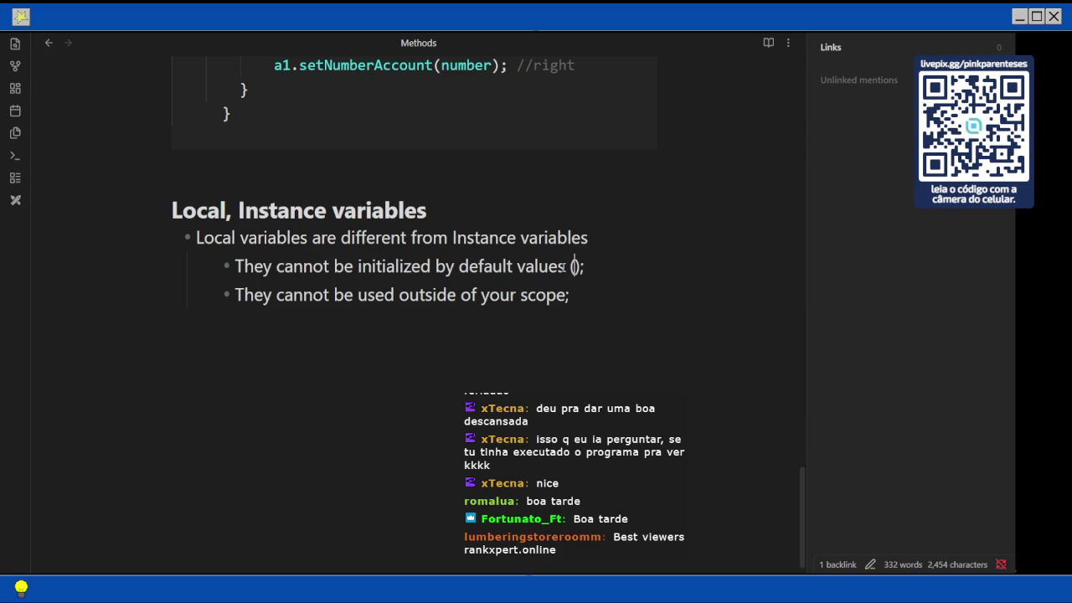
type("exp")
key("BackSpace")
type("cept")
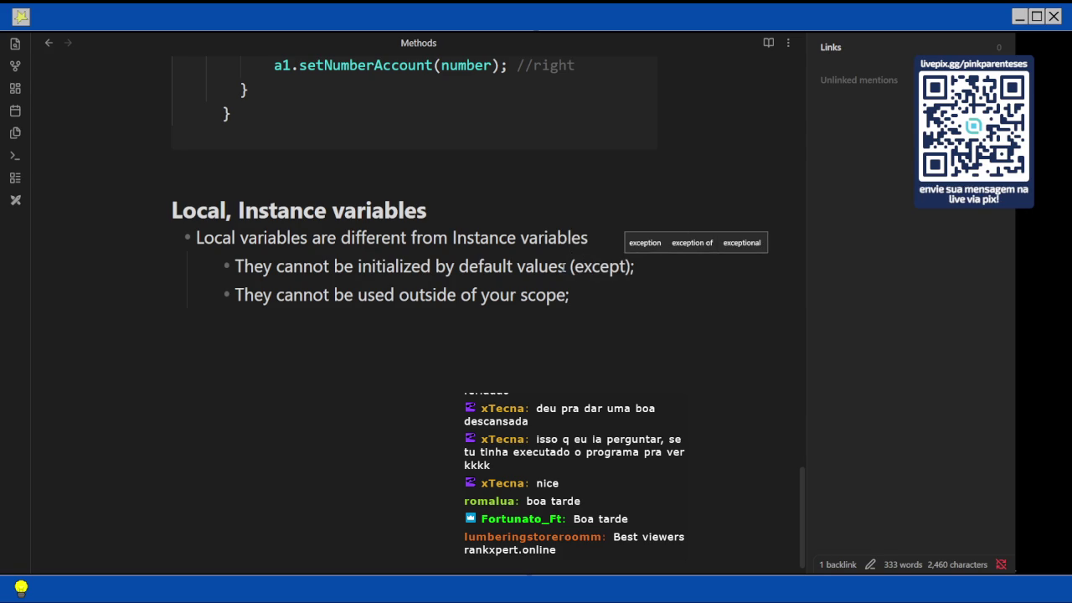
type(" para")
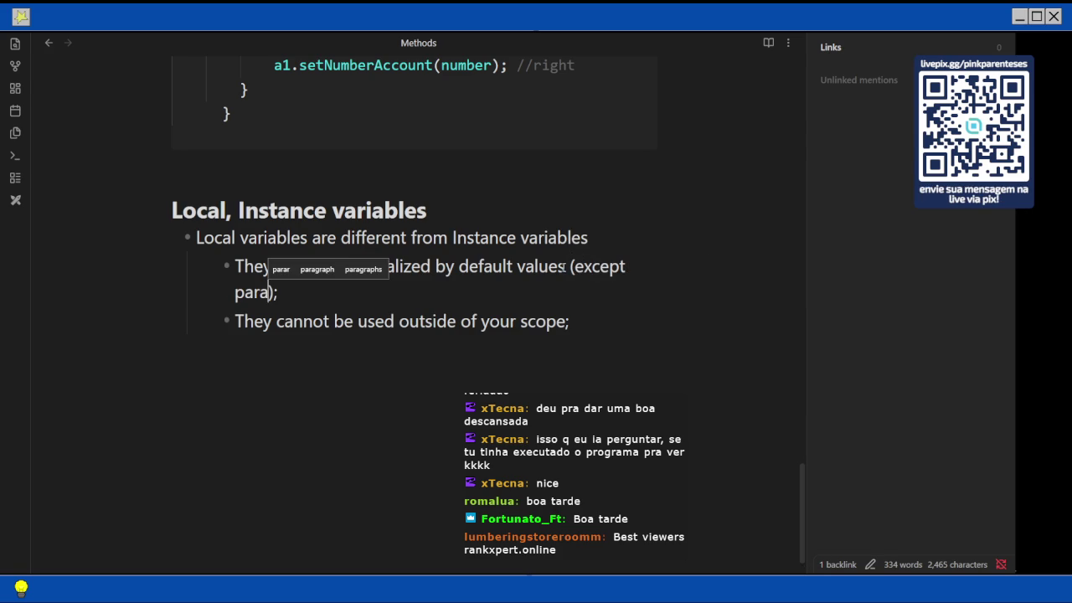
type("me")
key("BackSpace")
key("BackSpace")
type("meters")
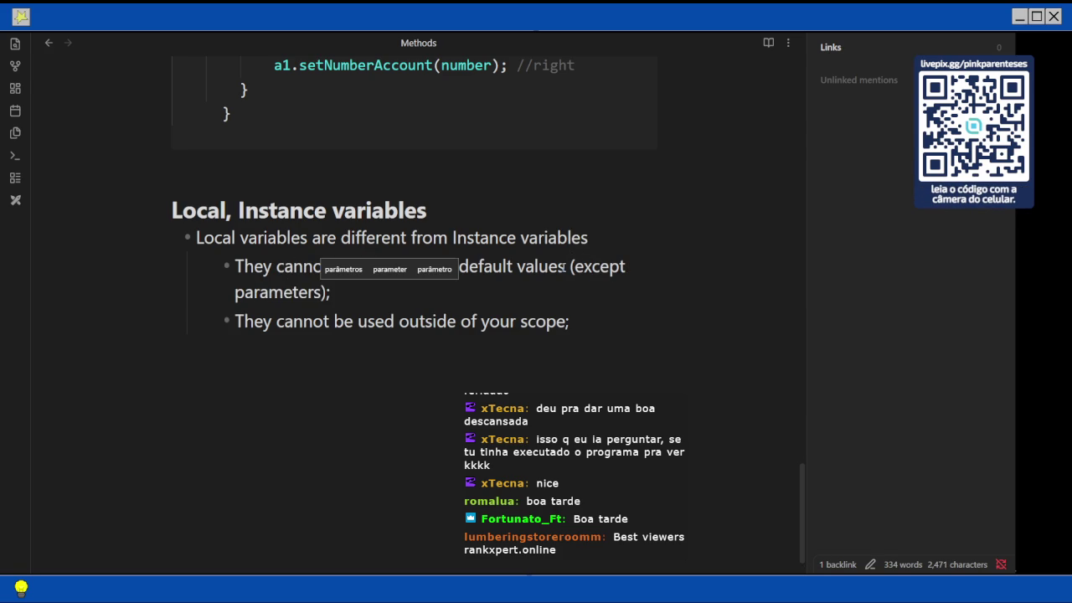
Start a new top-level bullet 'Instance variables are classes/objects attributes' below the scope sub-point
left_click(573, 320)
key("Return")
key("BackSpace")
type("-")
key("BackSpace")
key("BackSpace")
type("- ")
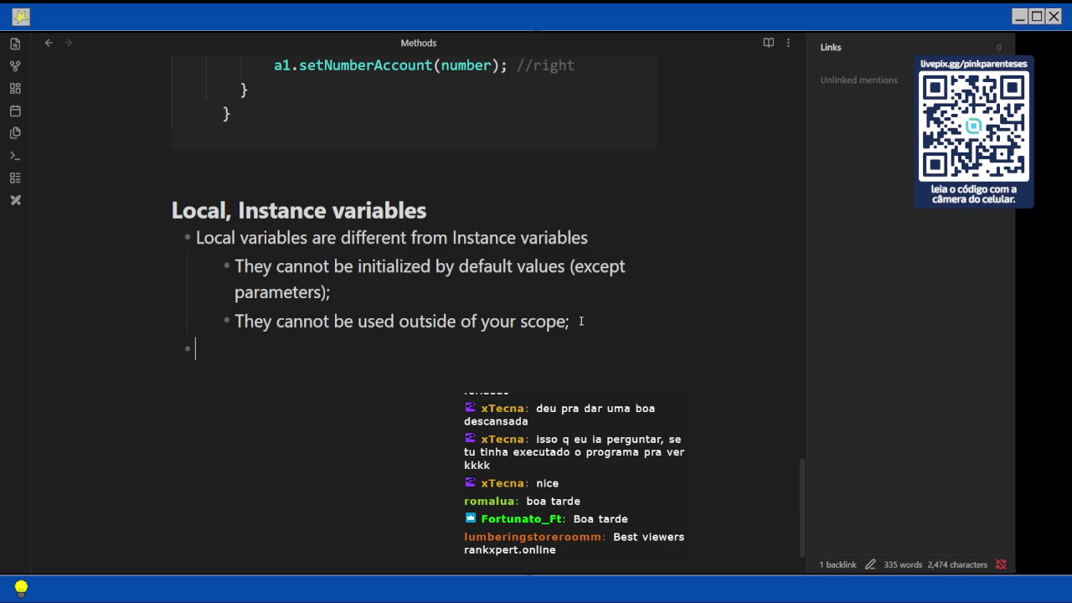
type("Instance variables are class")
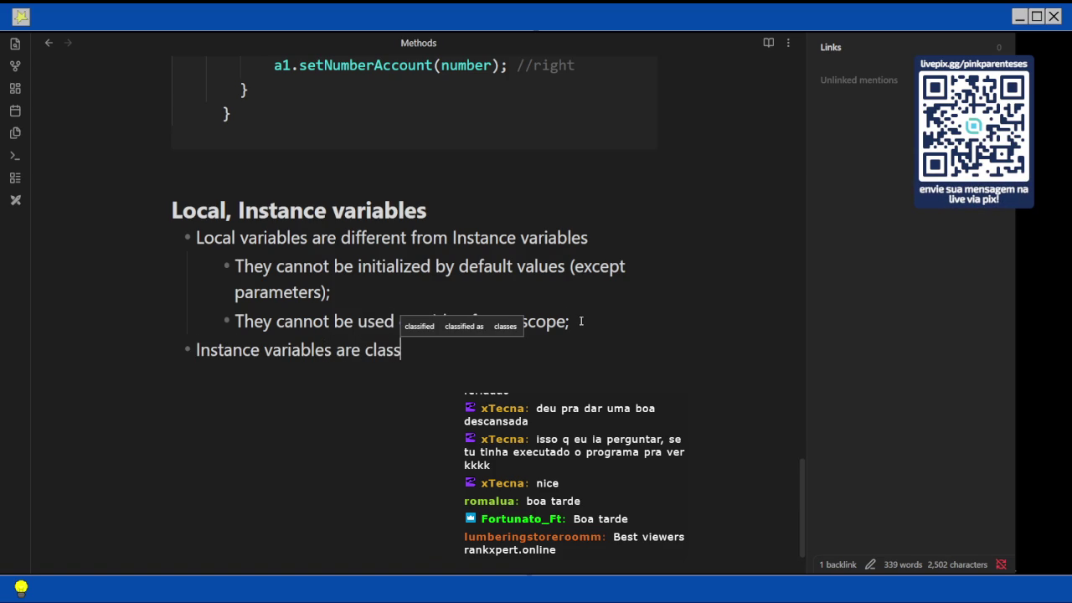
type("es/objects attributes a")
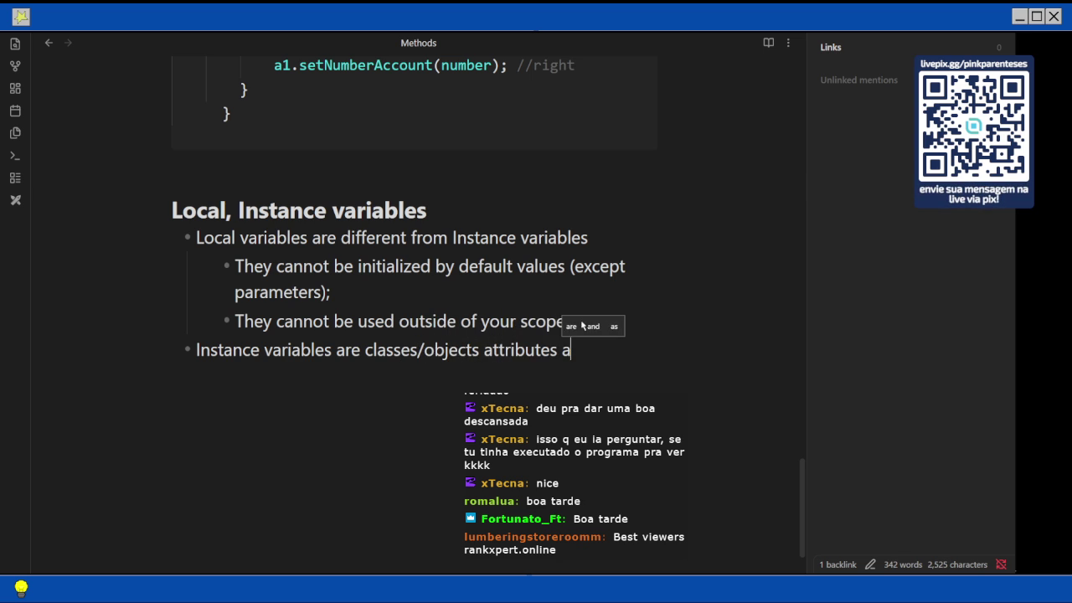
type("nn")
End the attributes line with a colon and add a nested bullet 'They can be use globally by the class's methods'
key("BackSpace")
key("BackSpace")
key("BackSpace")
key("BackSpace")
type(":")
key("Return")
key("Tab")
type("Tehy can b")
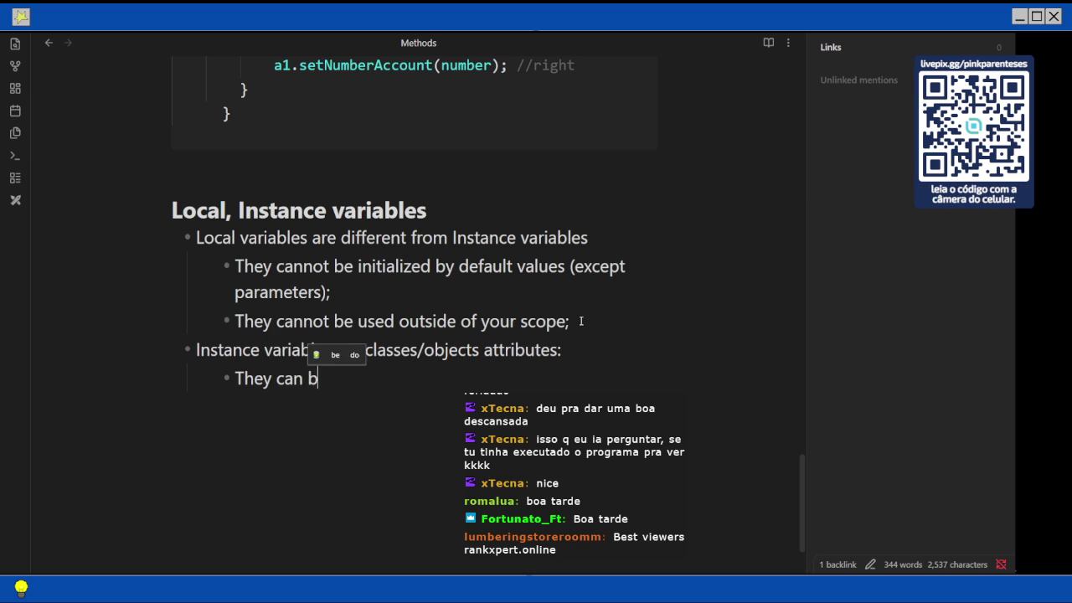
type("e use globally by the ")
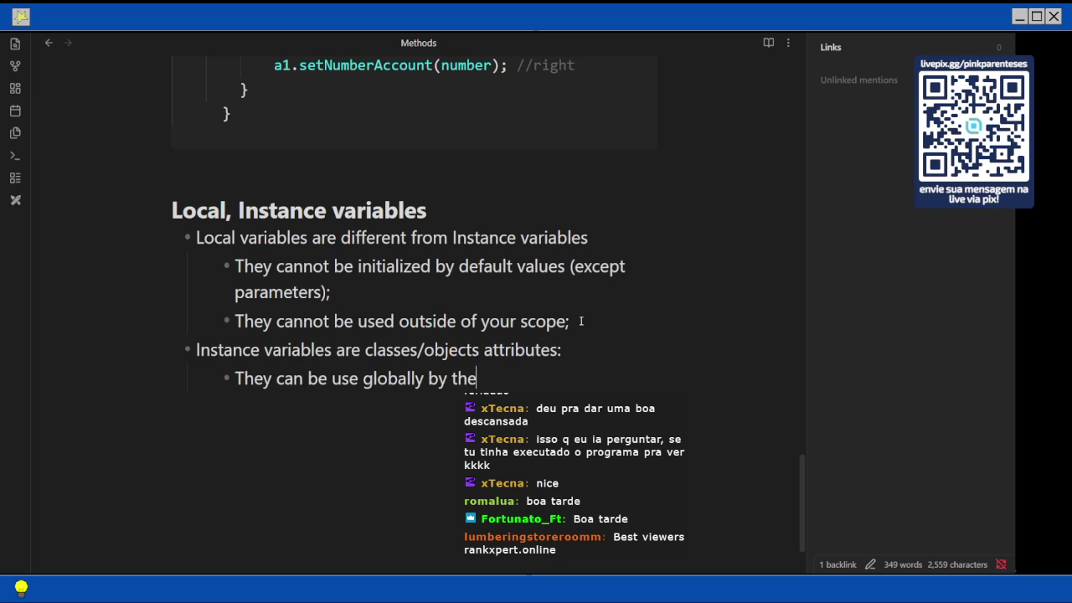
type("methods' class")
key("Left")
key("Left")
key("Left")
key("Left")
key("Left")
key("Left")
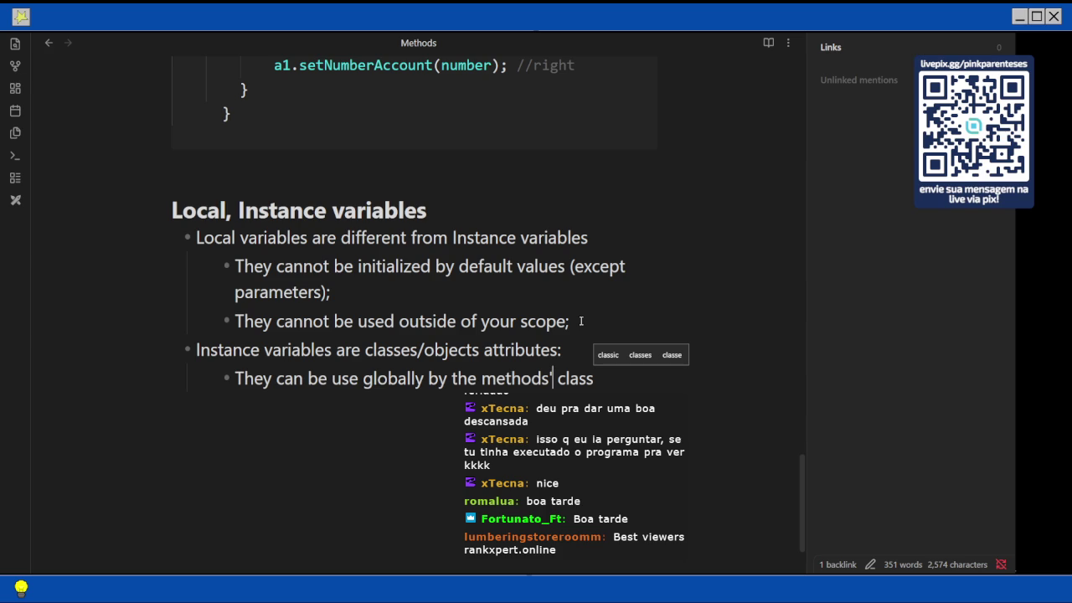
key("Right")
key("ctrl+Delete")
key("ctrl+Left")
type("class's")
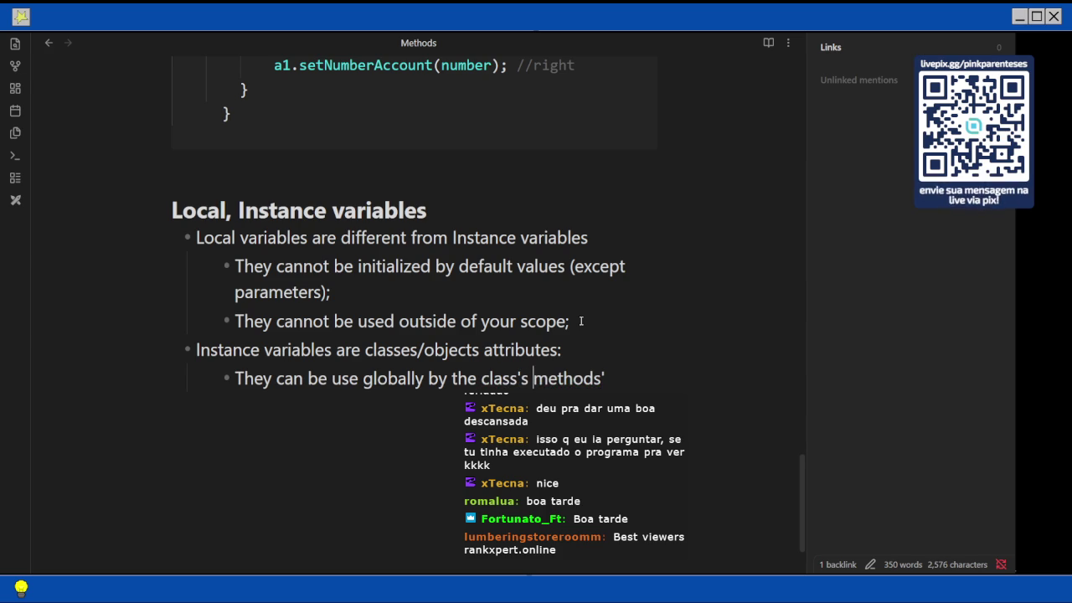
Finish the bullet with 'and methods where an object from your type were declared' and begin another bullet 'They'
key("End")
key("BackSpace")
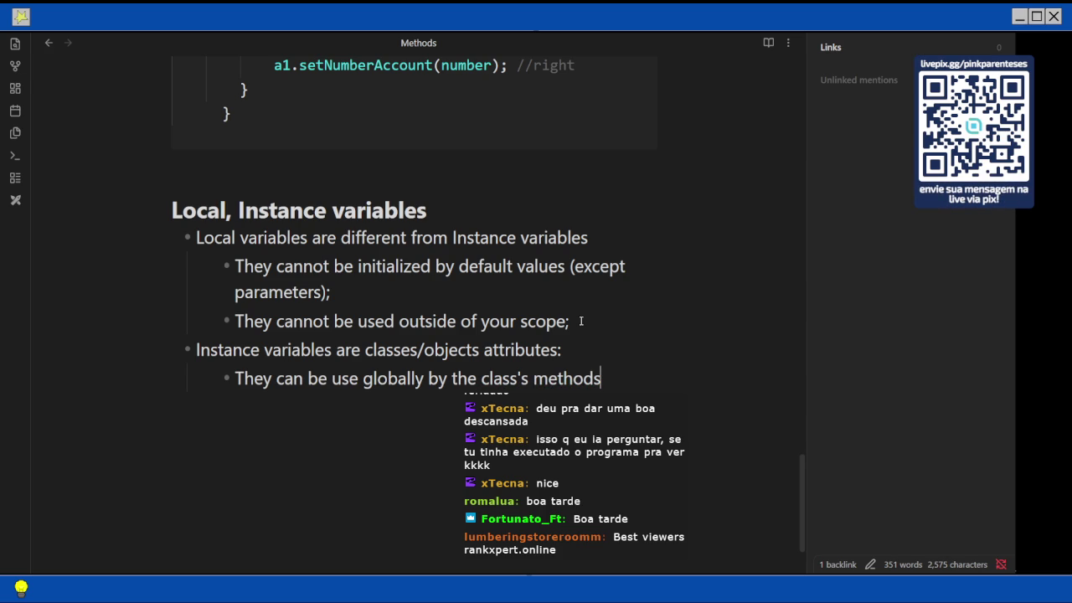
type("and methore")
key("BackSpace")
key("BackSpace")
type("dswhere ")
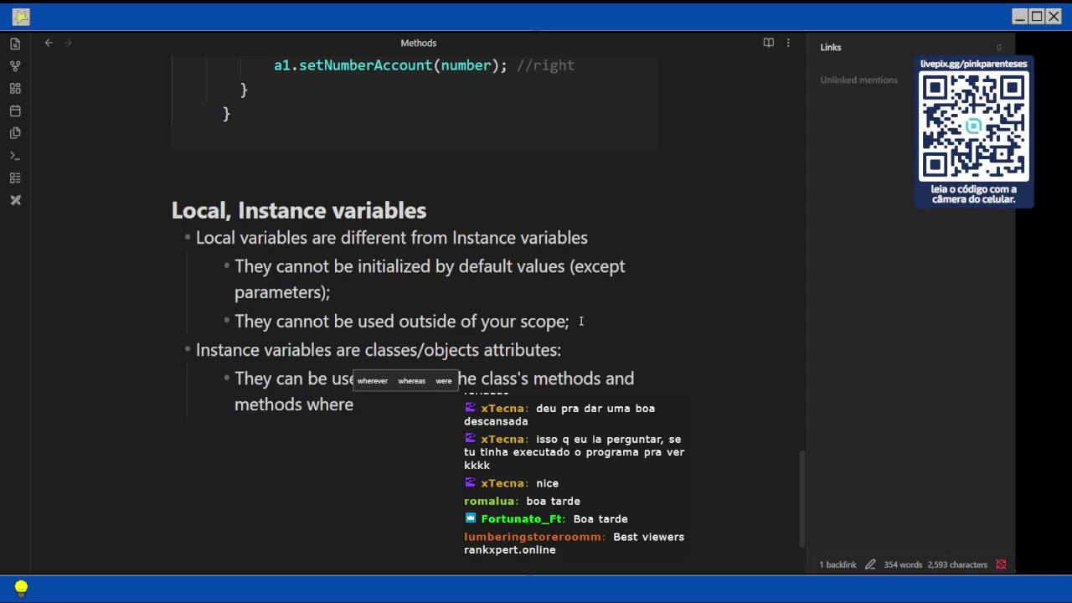
type("an object forom your type were declared")
key("Return")
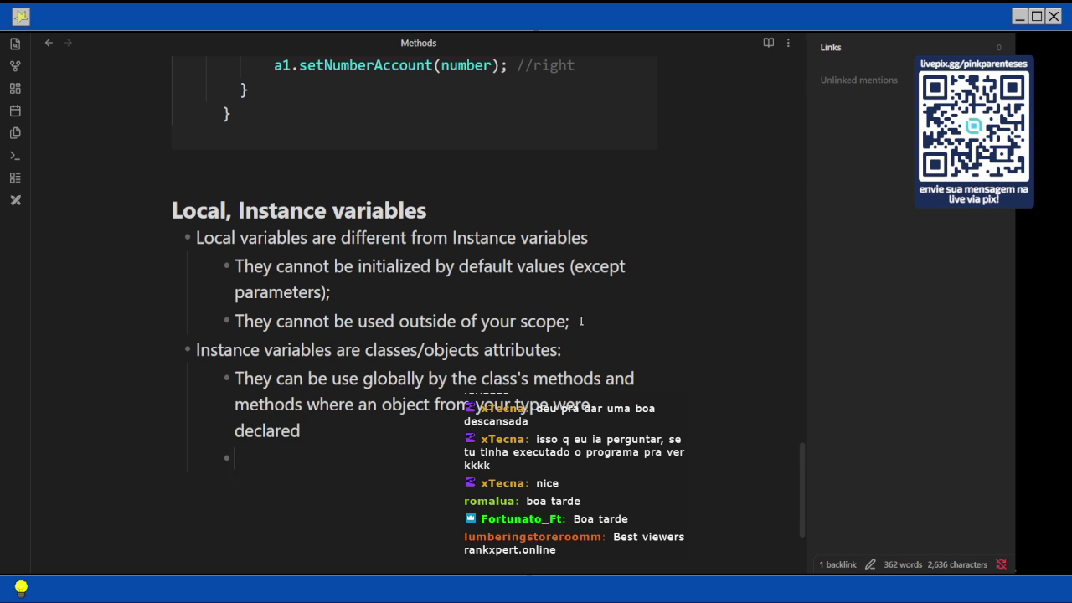
type("They")
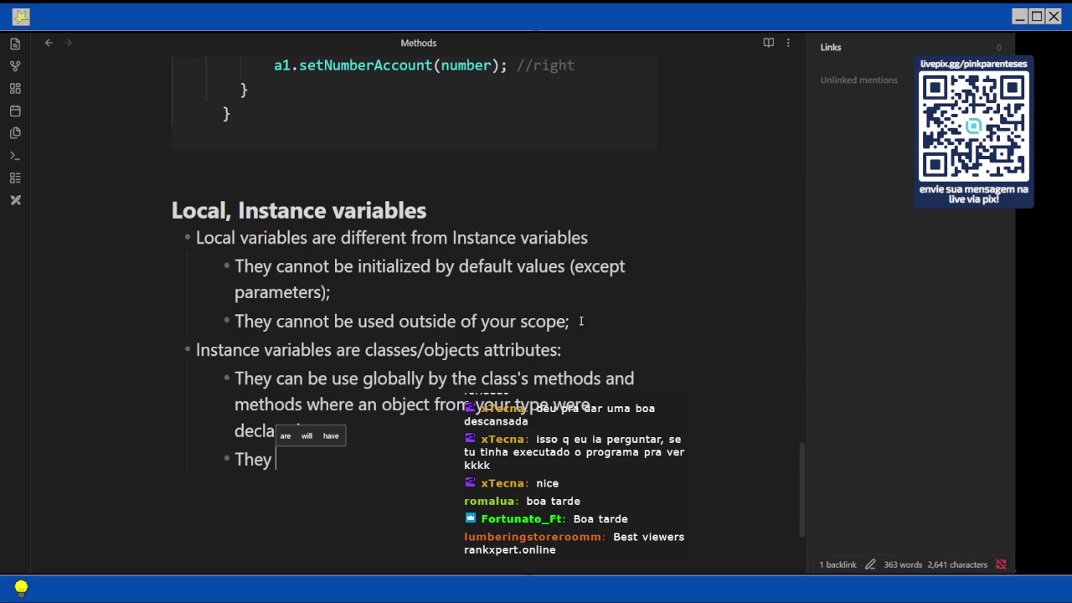
Write 'They are initialized by default values' with a sub-bullet 'numerical types (and char): 0, 0.0, 000'
type("are ini")
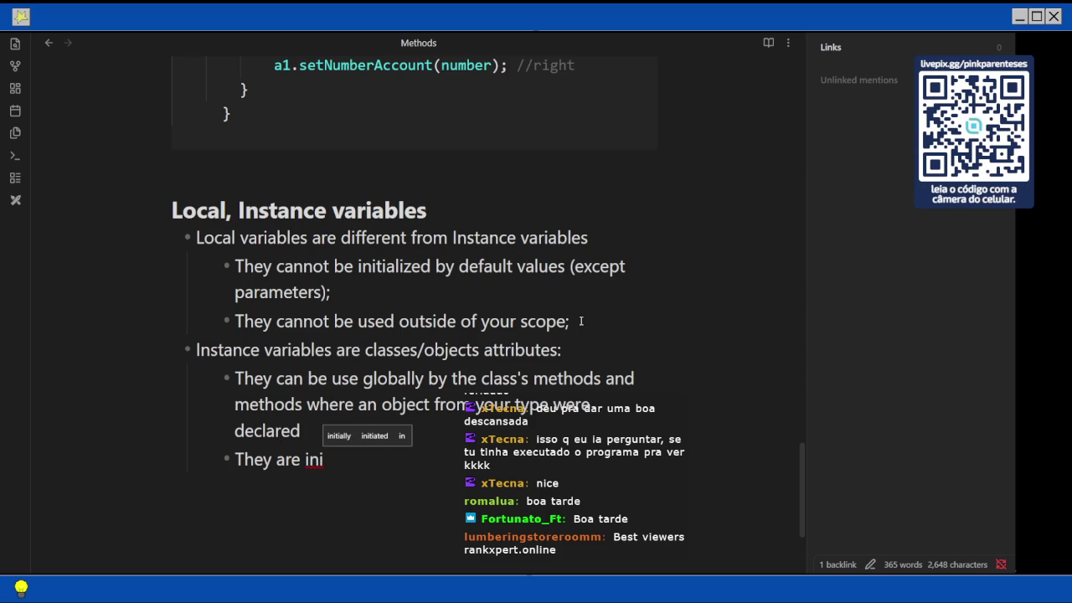
type("tialized by default values")
key("Return")
key("Tab")
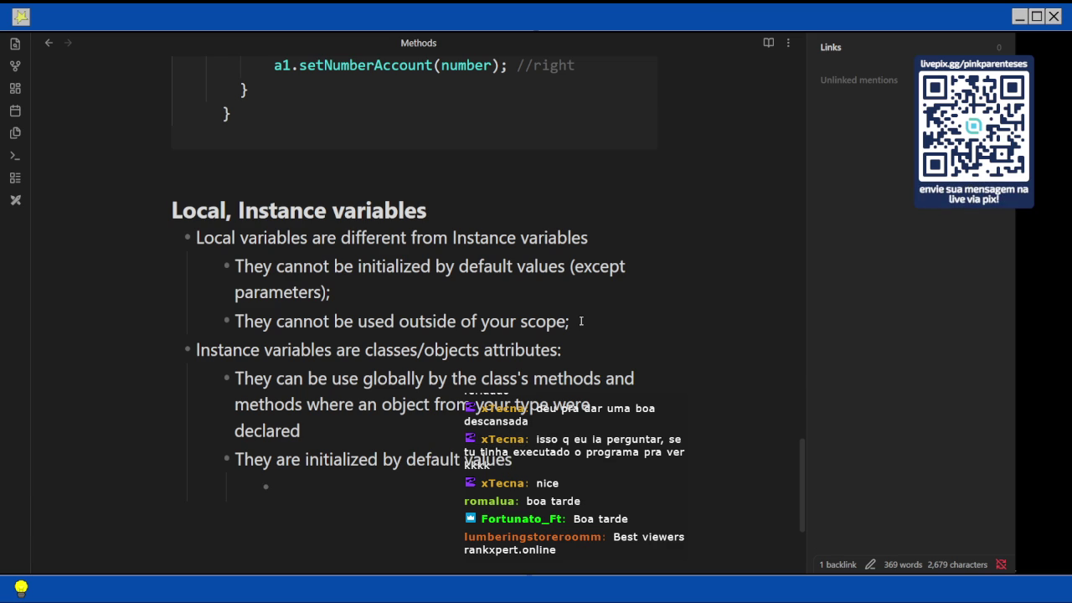
type("numerical types: 0, 0.0")
key("Left")
key("Left")
key("Left")
key("Left")
key("Left")
key("Left")
key("Left")
key("Left")
type("(and char)")
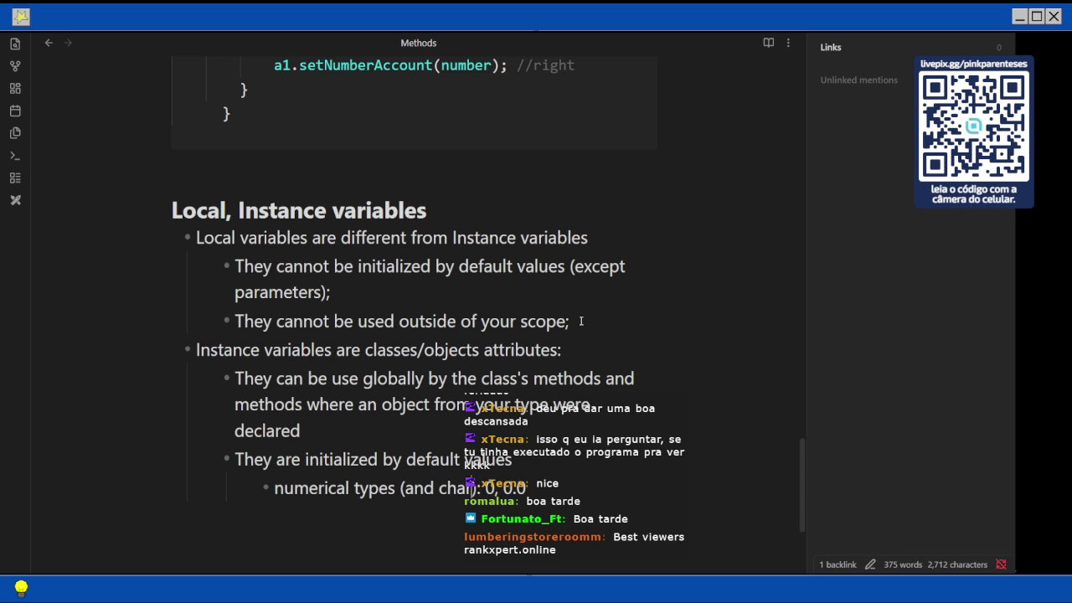
key("End")
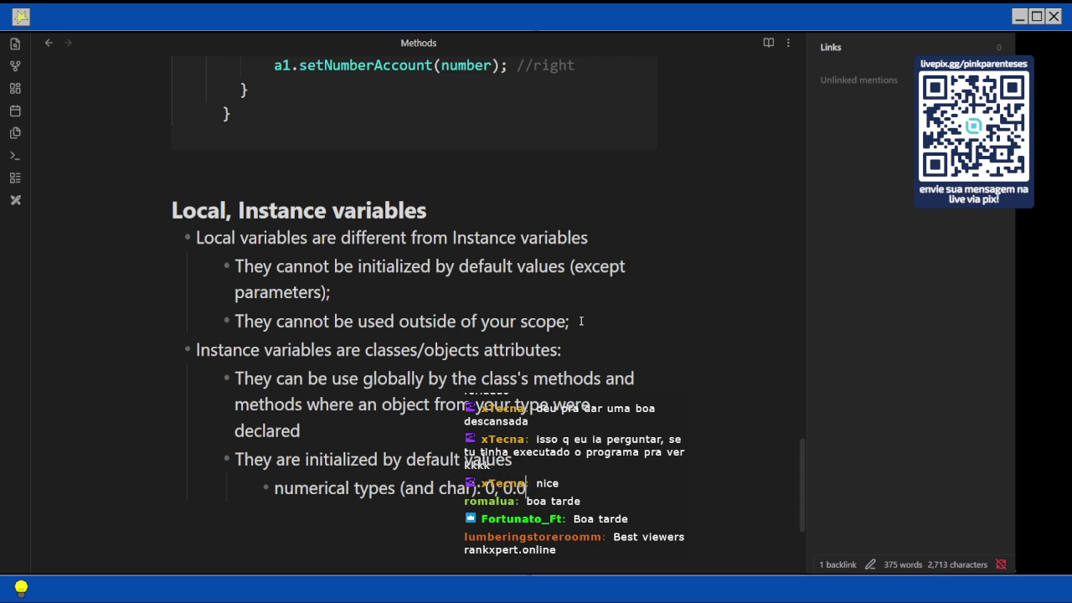
type(", 000")
Add a second sub-bullet 'reference types: null', correcting the spelling of reference
key("Return")
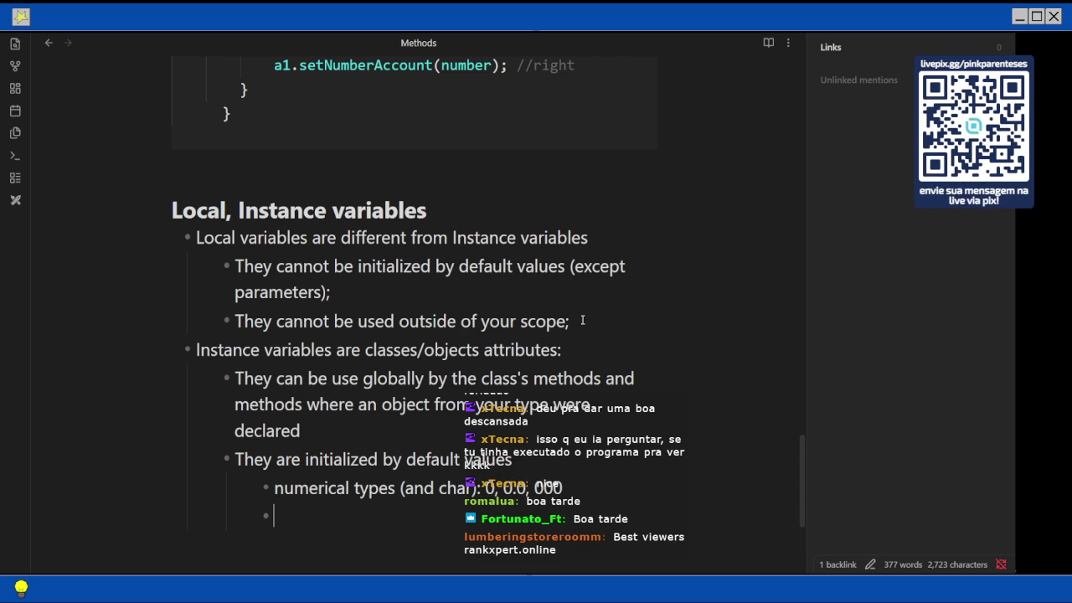
scroll(606, 302, "down", 1)
type("referece")
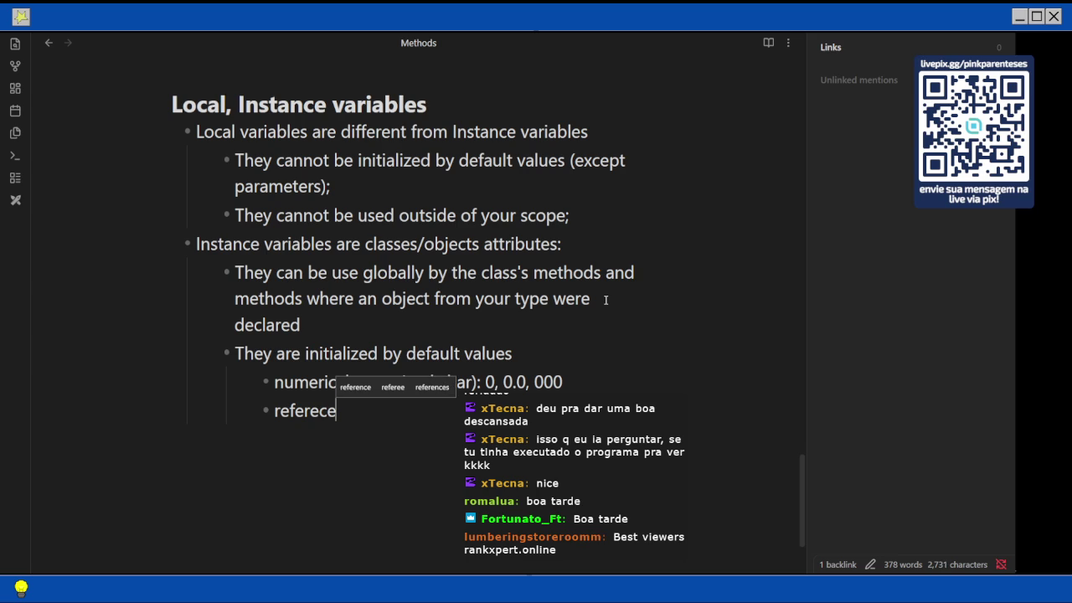
type(" types")
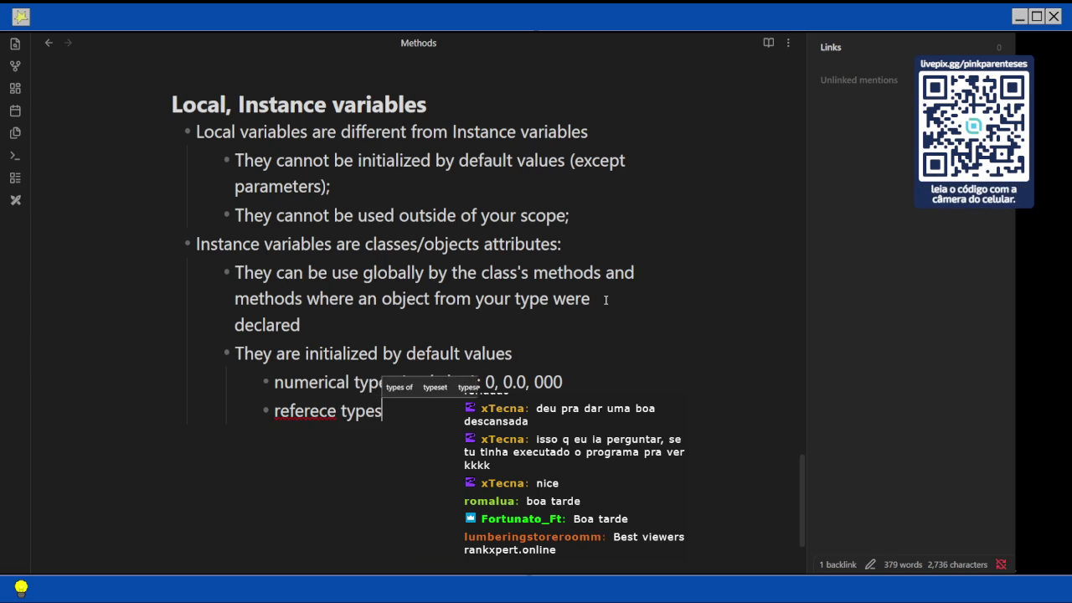
type(": null")
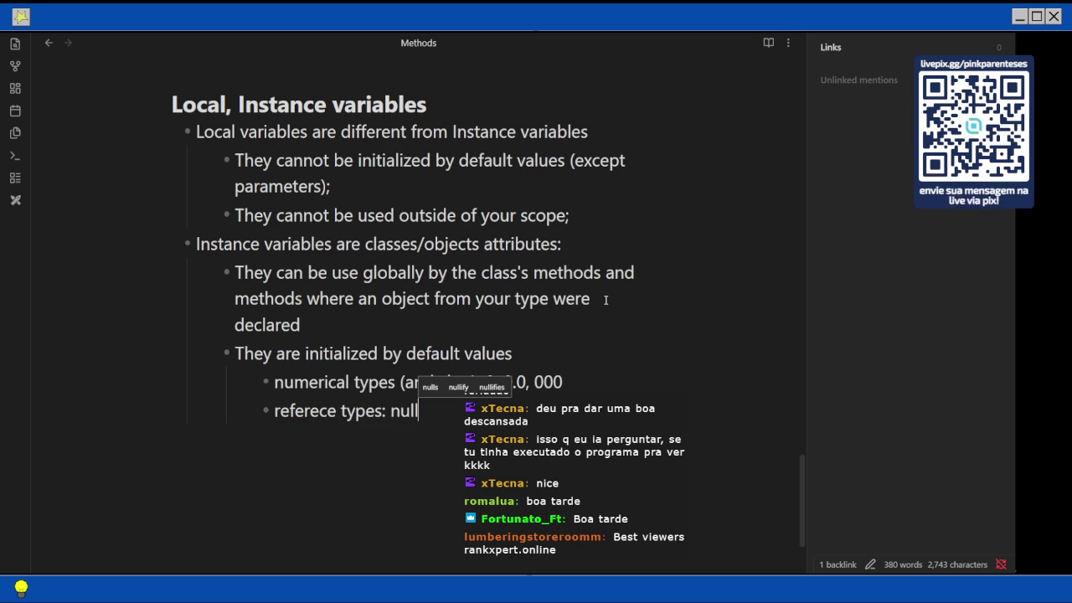
key("Left")
key("Left")
key("Left")
key("Left")
key("Left")
key("Left")
key("Left")
key("Left")
type("n")
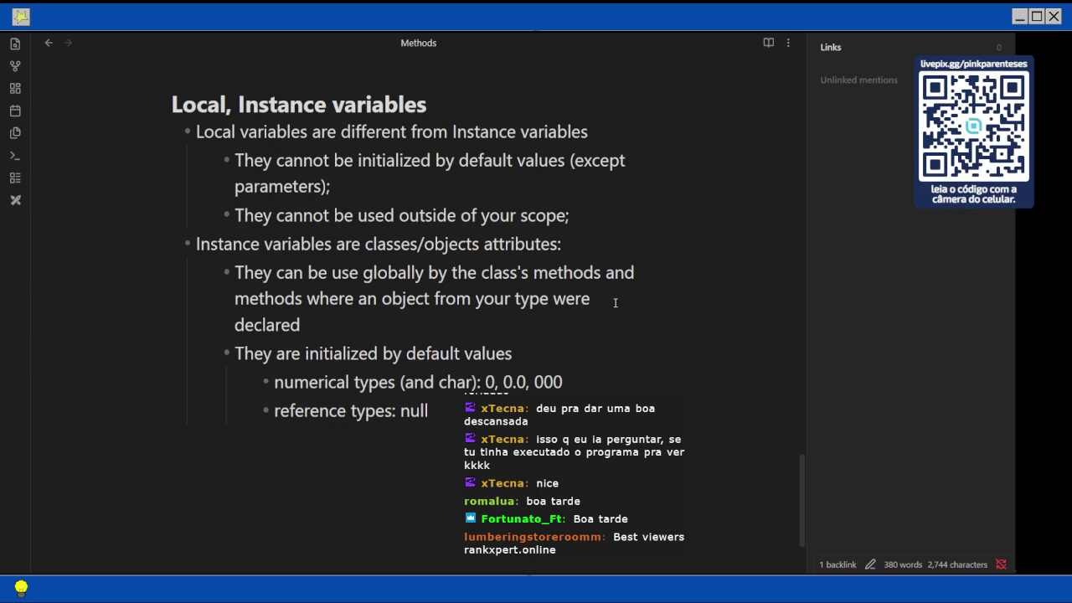
Scroll the book PDF to page 219's box of defaults: 0, 0.0, false, null
key("alt+Tab")
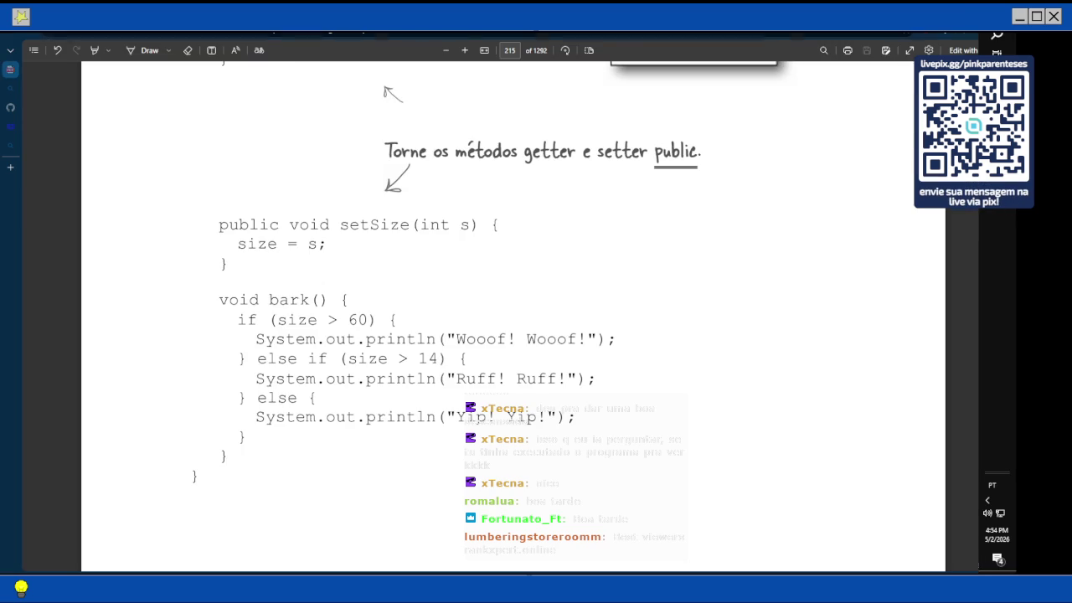
scroll(385, 374, "up", 1)
scroll(384, 373, "up", 5)
scroll(385, 373, "up", 5)
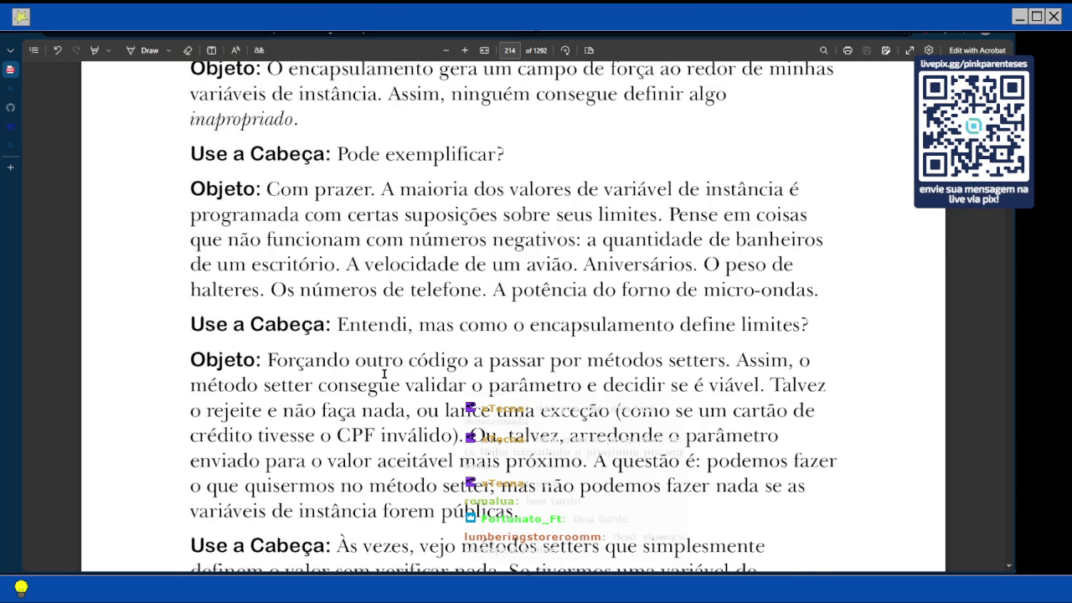
scroll(384, 373, "up", 2)
scroll(384, 374, "up", 4)
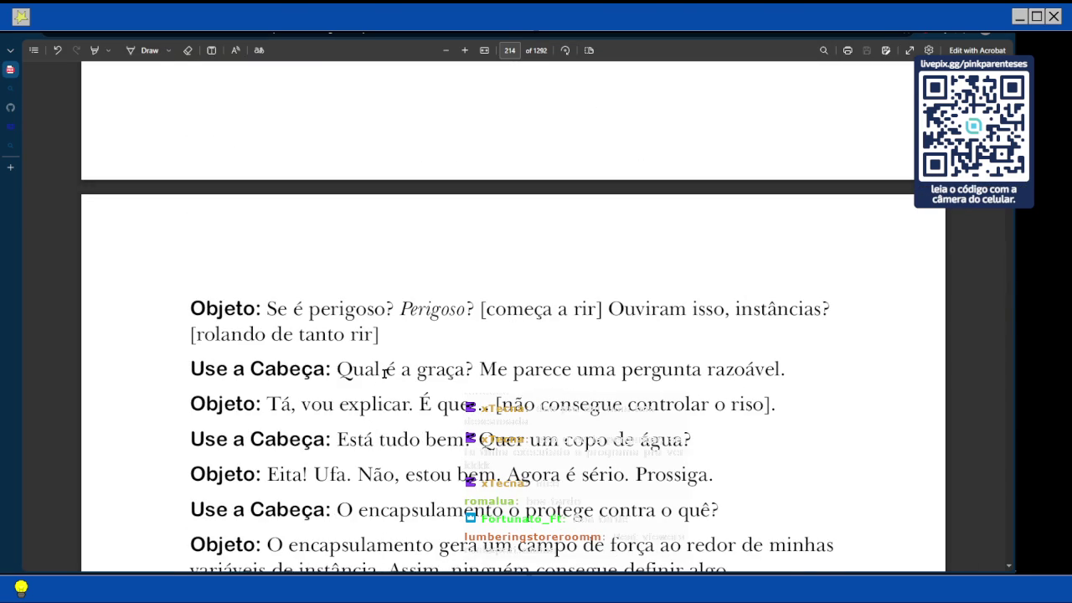
scroll(384, 374, "up", 2)
scroll(384, 373, "up", 5)
scroll(384, 374, "up", 4)
scroll(384, 374, "up", 2)
scroll(384, 373, "up", 3)
scroll(384, 374, "up", 3)
scroll(384, 374, "up", 1)
scroll(384, 373, "up", 3)
scroll(384, 373, "up", 2)
scroll(385, 373, "up", 1)
scroll(385, 374, "up", 4)
scroll(384, 374, "up", 4)
scroll(384, 374, "up", 2)
scroll(385, 373, "up", 3)
scroll(384, 373, "up", 1)
scroll(384, 373, "up", 3)
scroll(384, 373, "up", 2)
scroll(384, 373, "up", 4)
scroll(384, 374, "down", 3)
scroll(384, 372, "down", 1)
scroll(384, 372, "down", 10)
scroll(384, 372, "down", 5)
scroll(385, 372, "down", 4)
scroll(384, 372, "down", 3)
scroll(384, 373, "down", 5)
scroll(385, 373, "down", 4)
scroll(384, 373, "down", 4)
scroll(384, 374, "down", 2)
scroll(385, 373, "down", 5)
scroll(384, 373, "down", 15)
scroll(384, 372, "down", 5)
scroll(385, 373, "down", 6)
scroll(384, 373, "down", 5)
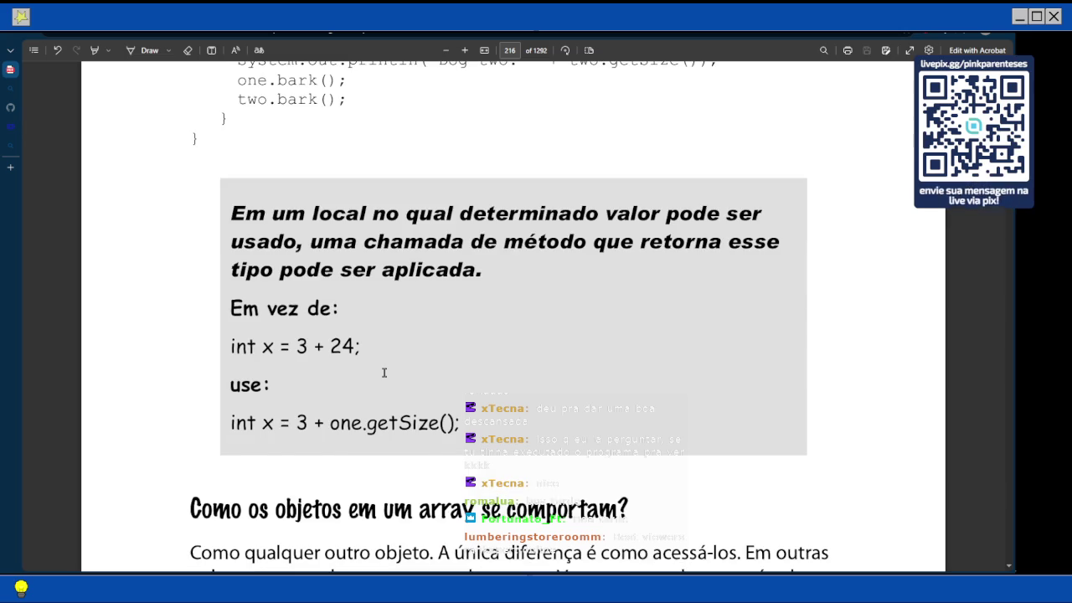
scroll(385, 372, "down", 5)
scroll(384, 372, "up", 1)
scroll(384, 372, "down", 10)
scroll(384, 373, "down", 7)
scroll(384, 372, "down", 6)
scroll(385, 373, "down", 8)
scroll(384, 373, "down", 5)
scroll(384, 372, "down", 4)
scroll(384, 373, "down", 5)
scroll(385, 373, "down", 6)
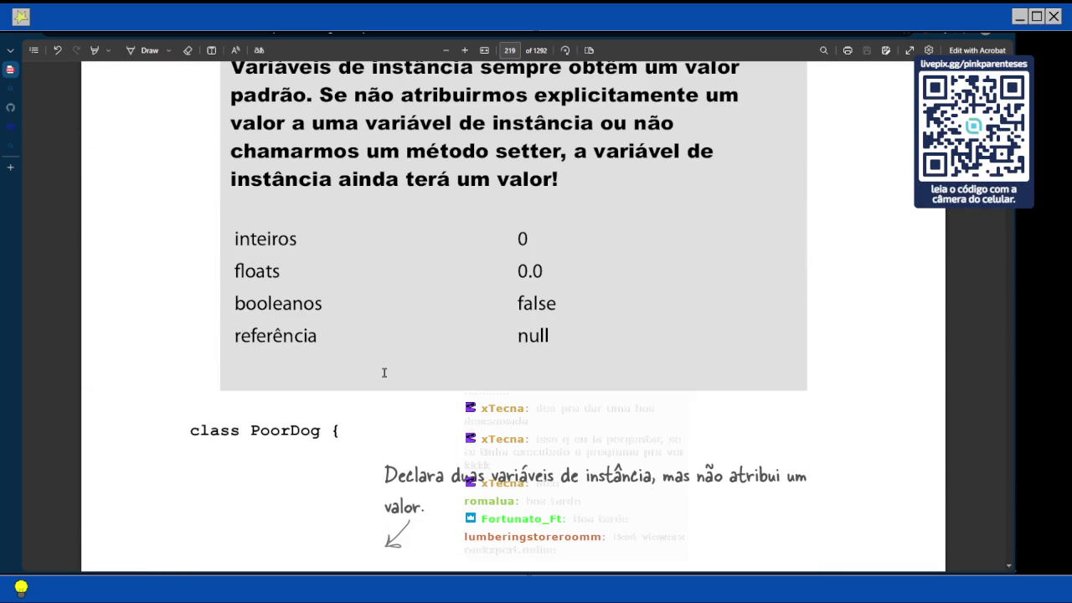
Add a 'Booleans: false' sub-bullet, capitalized via spelling suggestion, then return to the PDF
key("alt+Tab")
type("b")
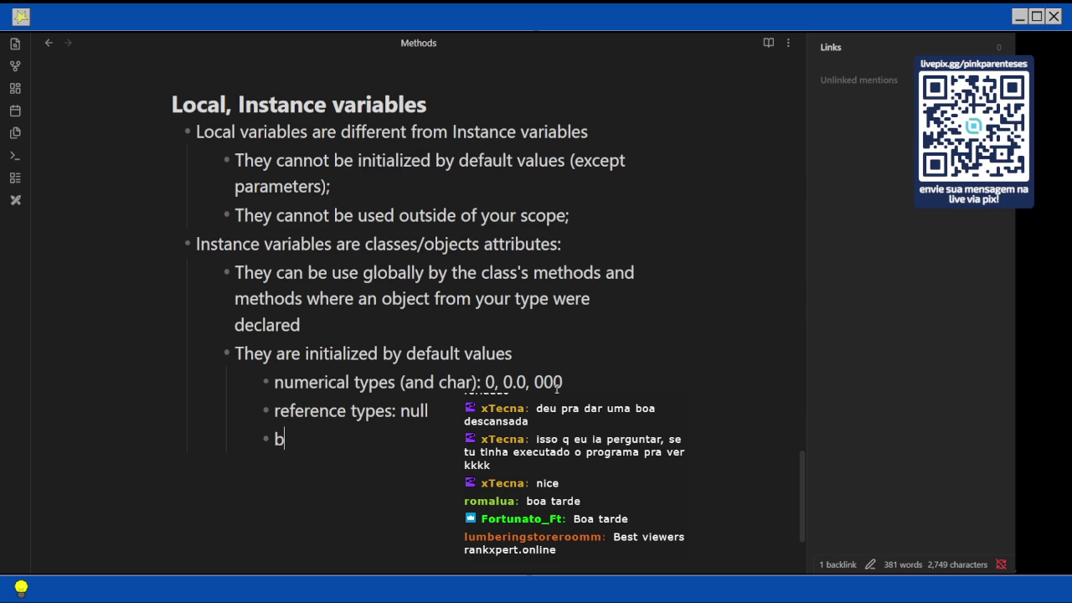
type("ooleans: false")
right_click(328, 439)
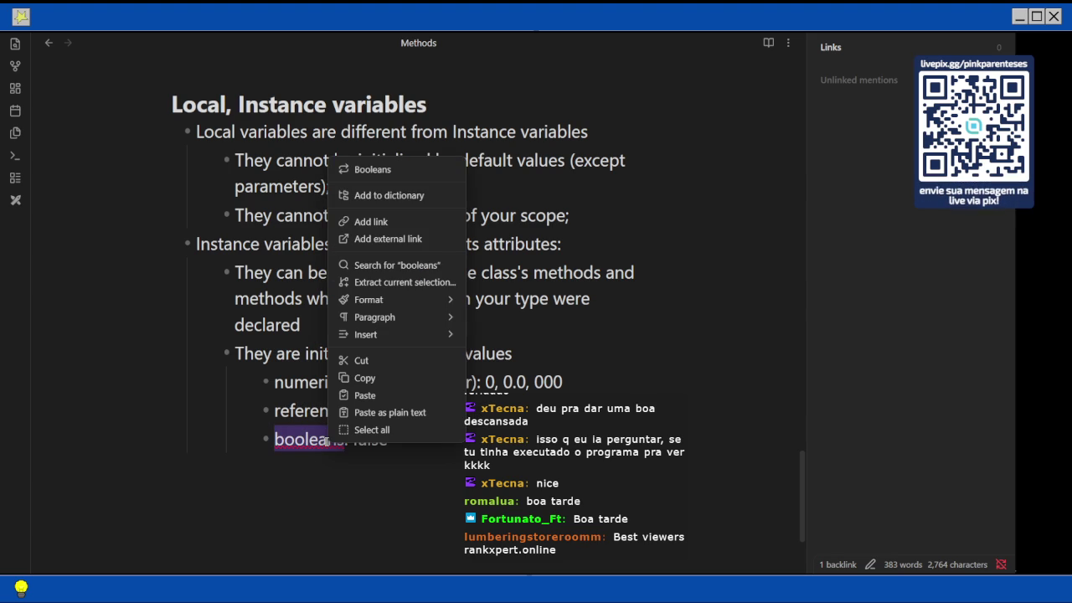
left_click(373, 170)
scroll(401, 251, "down", 1)
left_click(422, 335)
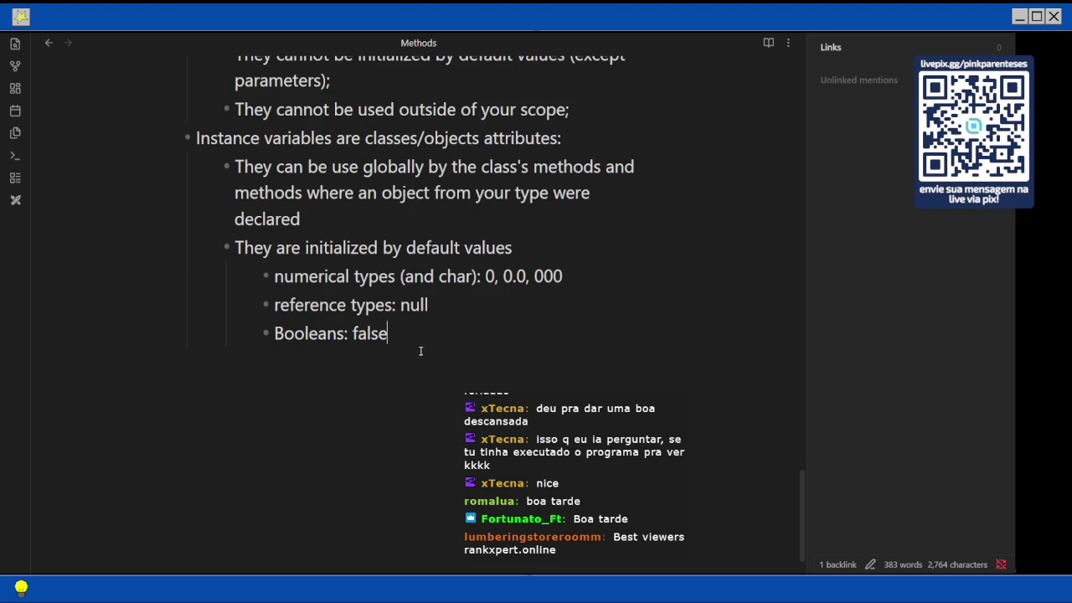
scroll(436, 339, "up", 2)
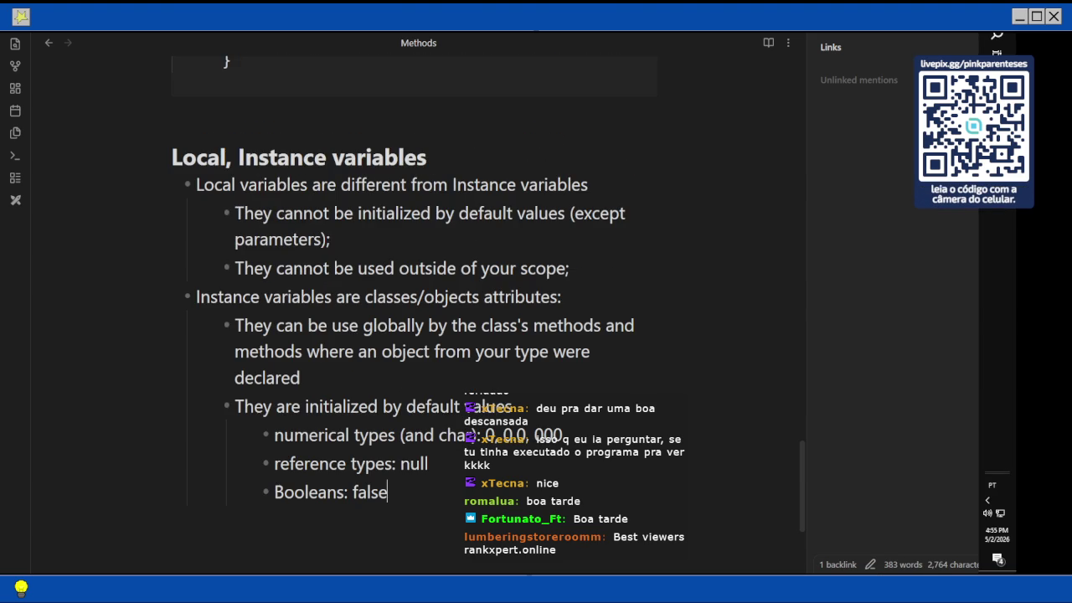
key("alt+Tab")
scroll(654, 302, "down", 5)
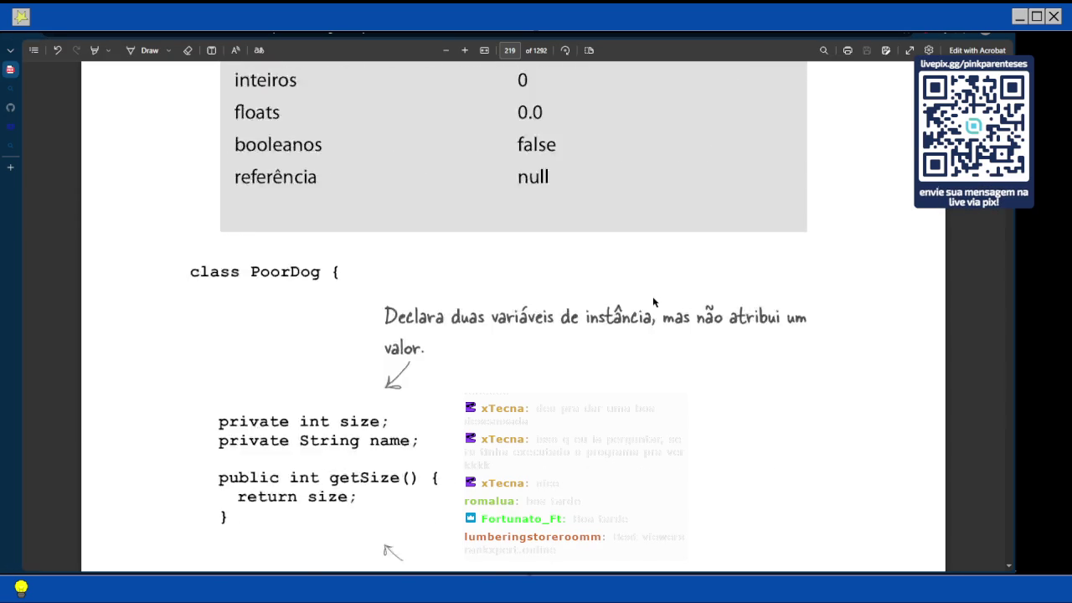
Scroll the PDF from page 219 down to page 224's section on comparing variables with ==
scroll(654, 302, "down", 5)
scroll(654, 303, "down", 10)
scroll(654, 302, "down", 3)
scroll(654, 303, "down", 2)
scroll(654, 302, "down", 3)
scroll(654, 302, "down", 3)
scroll(654, 302, "down", 2)
scroll(654, 303, "down", 3)
scroll(654, 303, "down", 3)
scroll(654, 302, "down", 1)
scroll(654, 302, "down", 5)
scroll(654, 302, "down", 3)
scroll(654, 303, "down", 4)
scroll(654, 303, "down", 1)
scroll(654, 302, "down", 5)
scroll(654, 302, "down", 5)
scroll(654, 303, "down", 3)
scroll(653, 302, "down", 5)
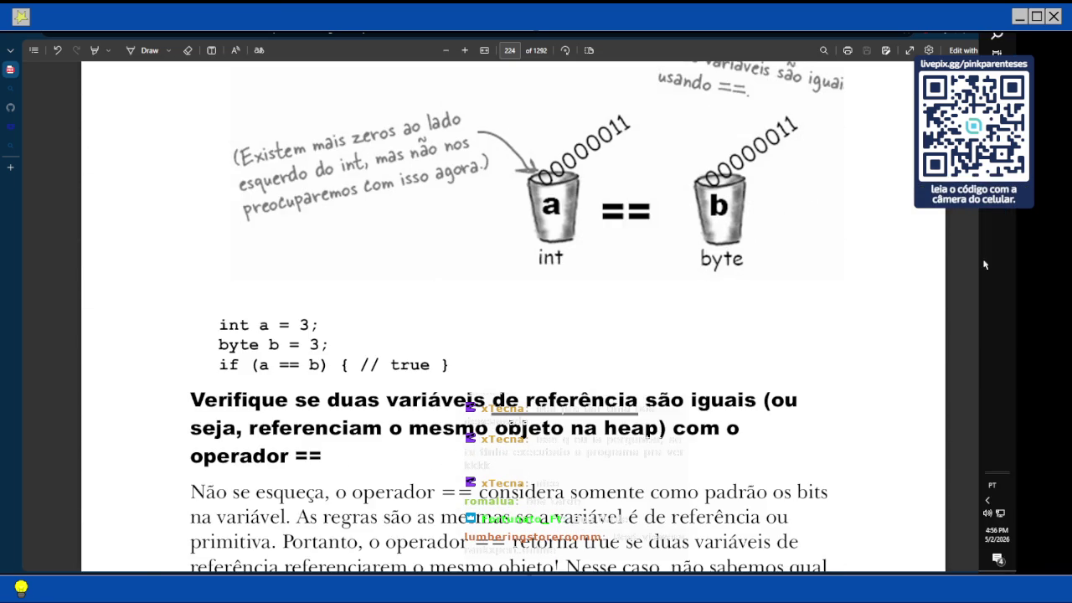
In the note, start a new top-level bullet below 'Booleans: false'
key("alt+Tab")
key("Return")
scroll(327, 318, "down", 2)
key("BackSpace")
Write the bullet 'To compare primitive/reference types (your values (bits) inside the variable), use the `==` operator'
type("-")
key("BackSpace")
key("BackSpace")
type("- To c")
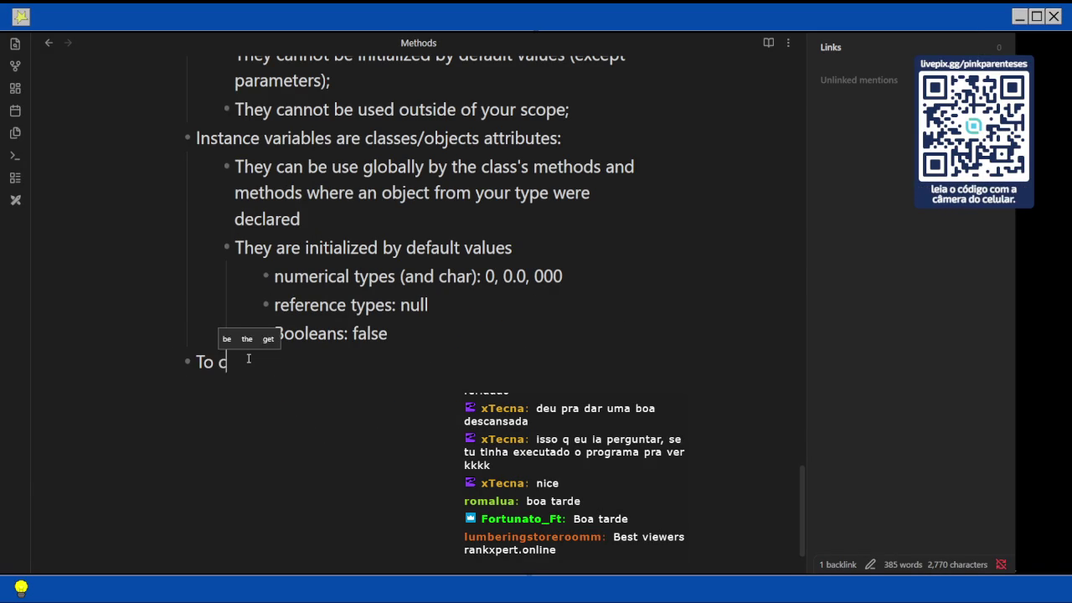
type("ompare primitive types (your")
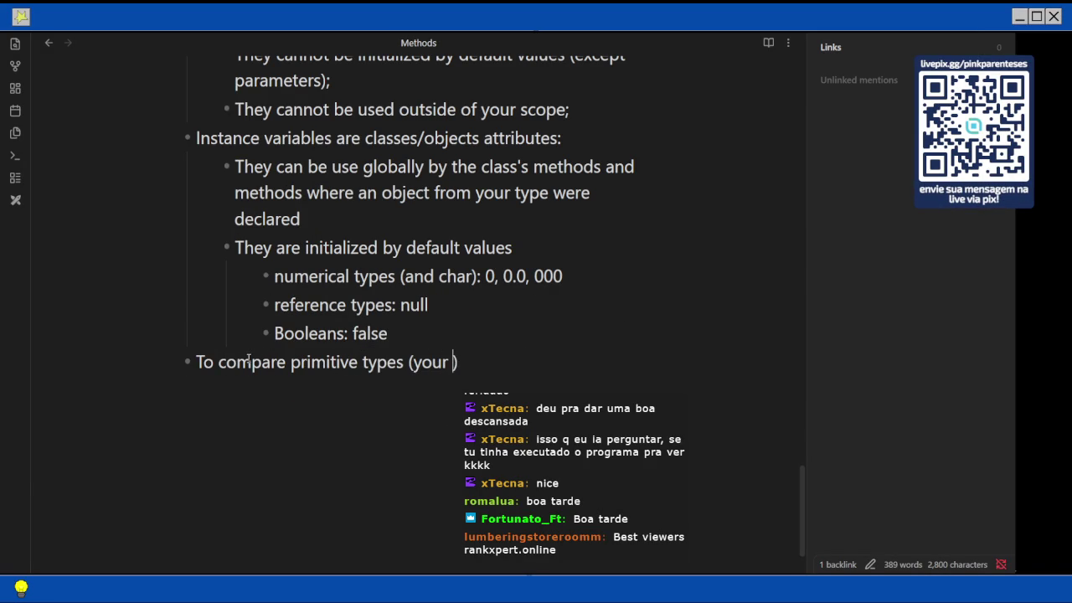
type(" values ")
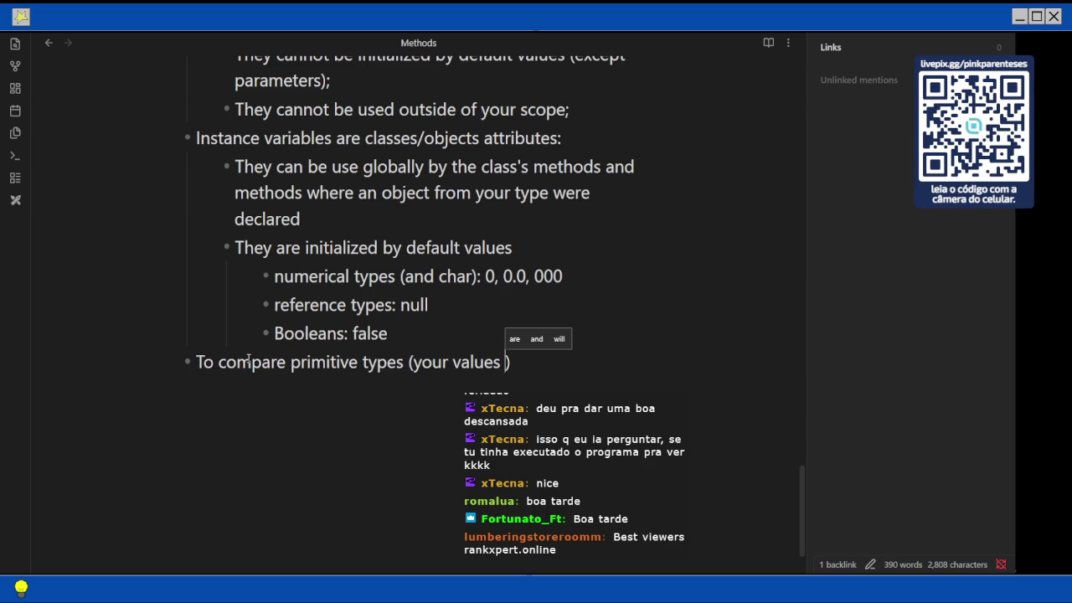
type("inside the var")
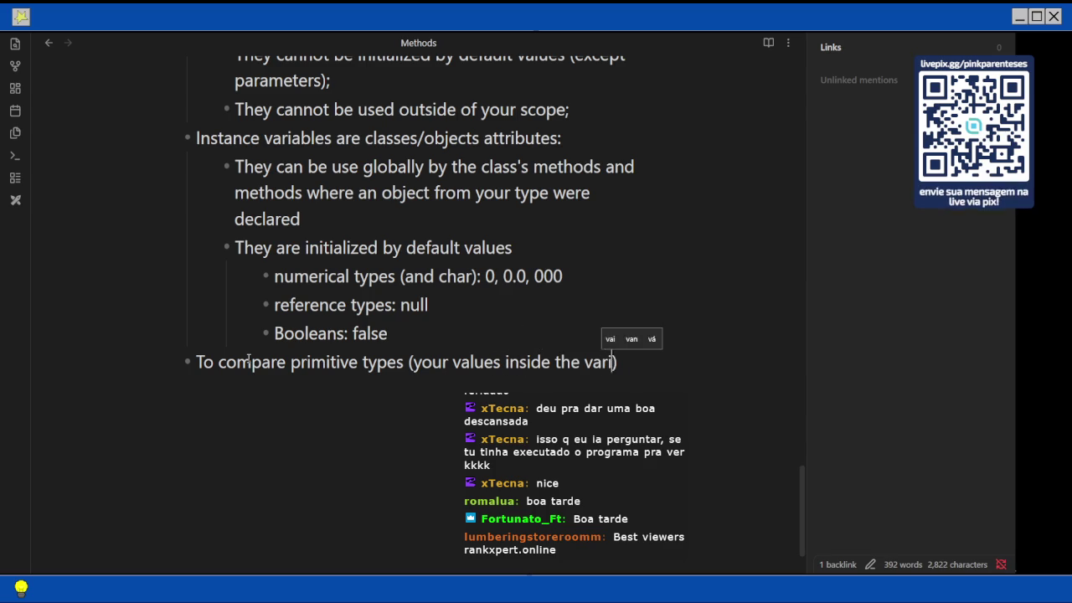
type("iable")
key("Left")
key("Left")
key("Left")
key("Left")
key("Left")
key("Left")
key("Left")
key("Left")
key("Left")
key("Left")
key("Left")
key("Right")
key("Right")
key("Right")
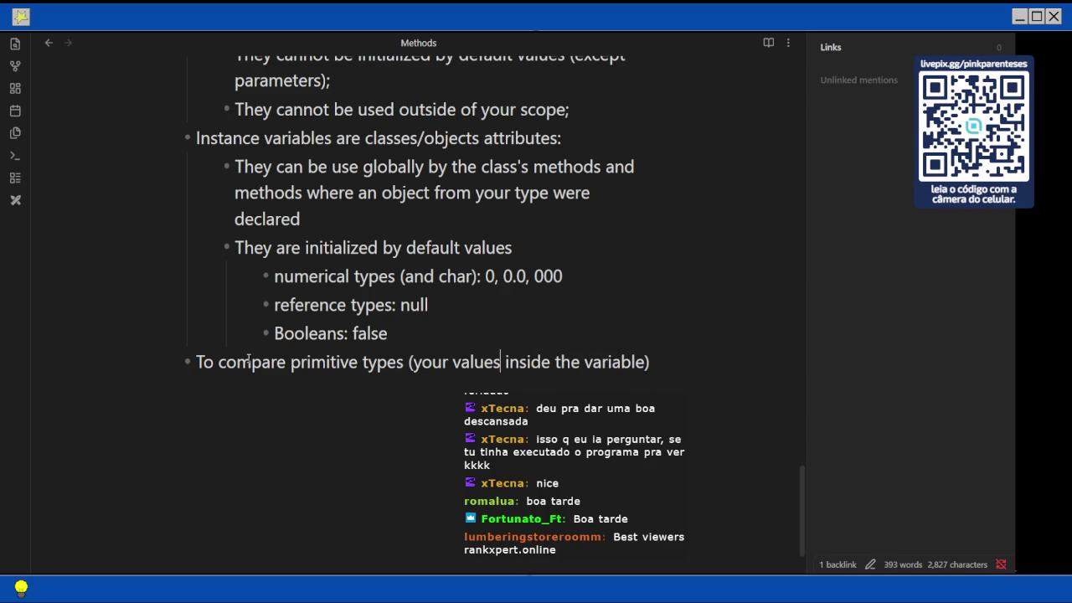
type("(bits")
key("ctrl+Left")
key("ctrl+Left")
key("ctrl+Left")
key("Left")
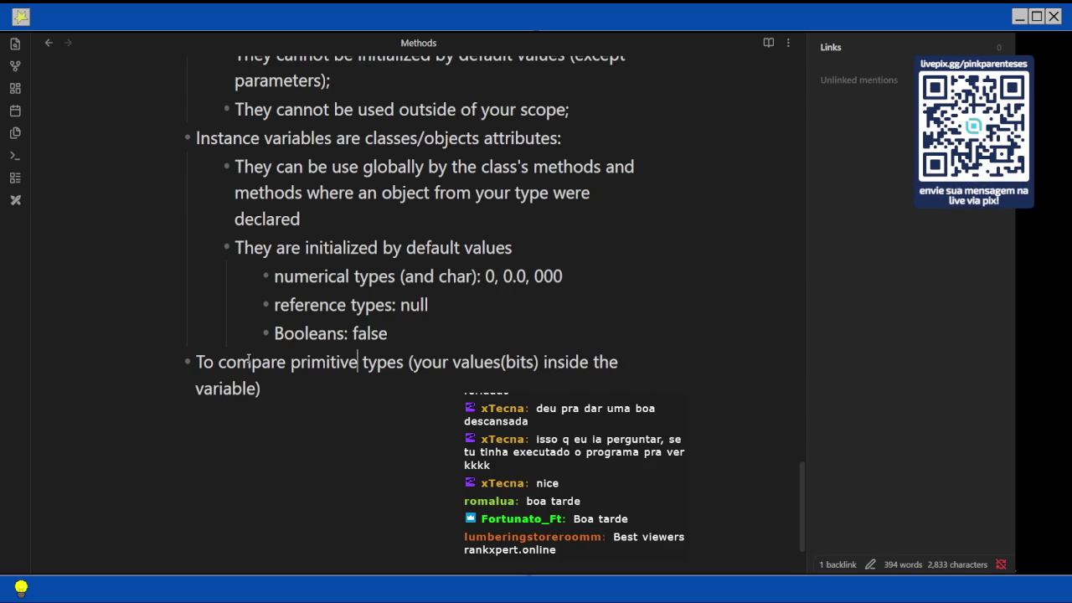
type("/reference")
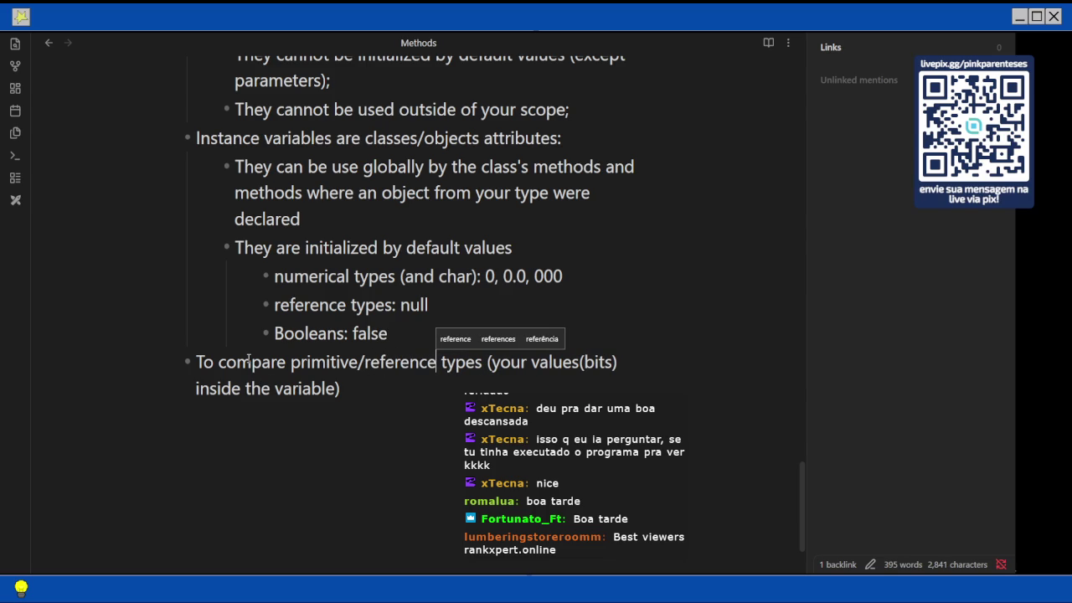
key("Escape")
key("End")
type(", use the `")
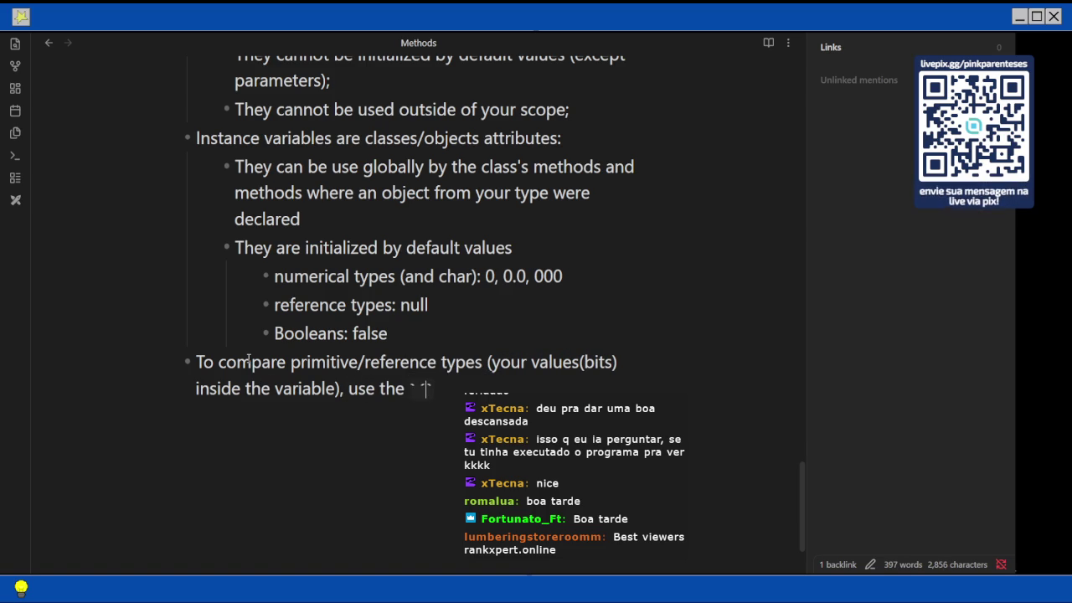
type("==` operation")
key("BackSpace")
type("or")
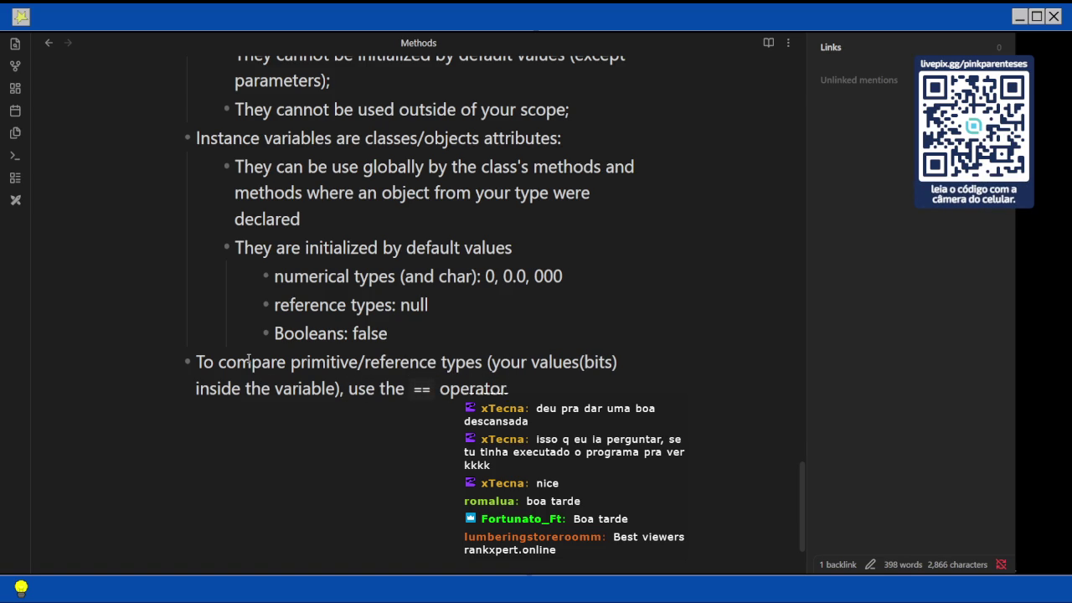
Add a bullet: 'To compare the content of different objects, we use the `.equals` method.'
key("Return")
type("T")
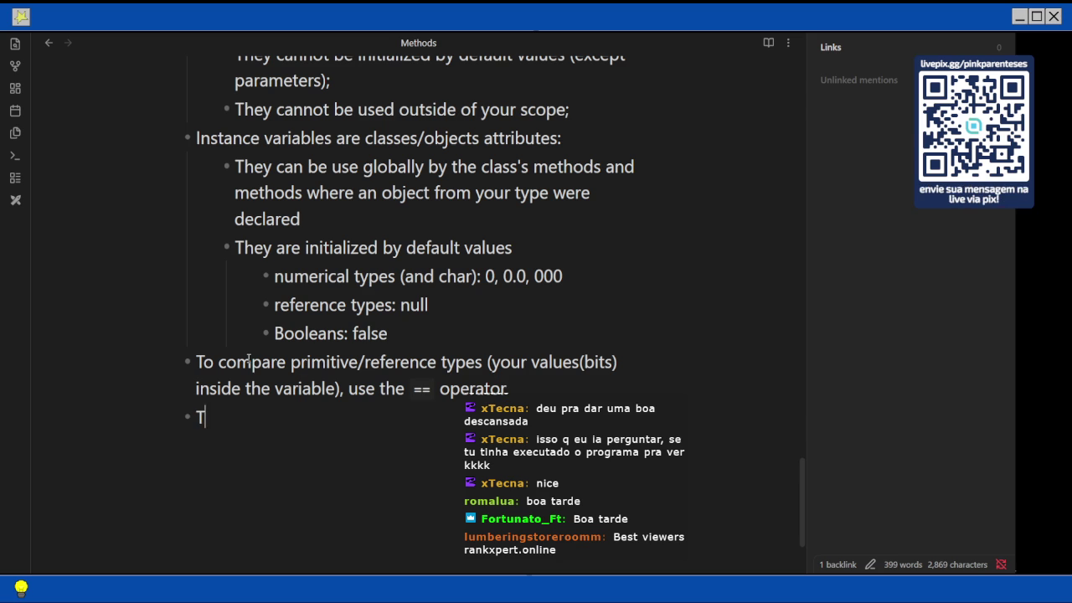
type("o compare the content of diferent objet")
key("BackSpace")
type("cts,")
key("Left")
key("Left")
key("Left")
key("Left")
key("Left")
key("Left")
key("Left")
type("f")
key("End")
type("we use ")
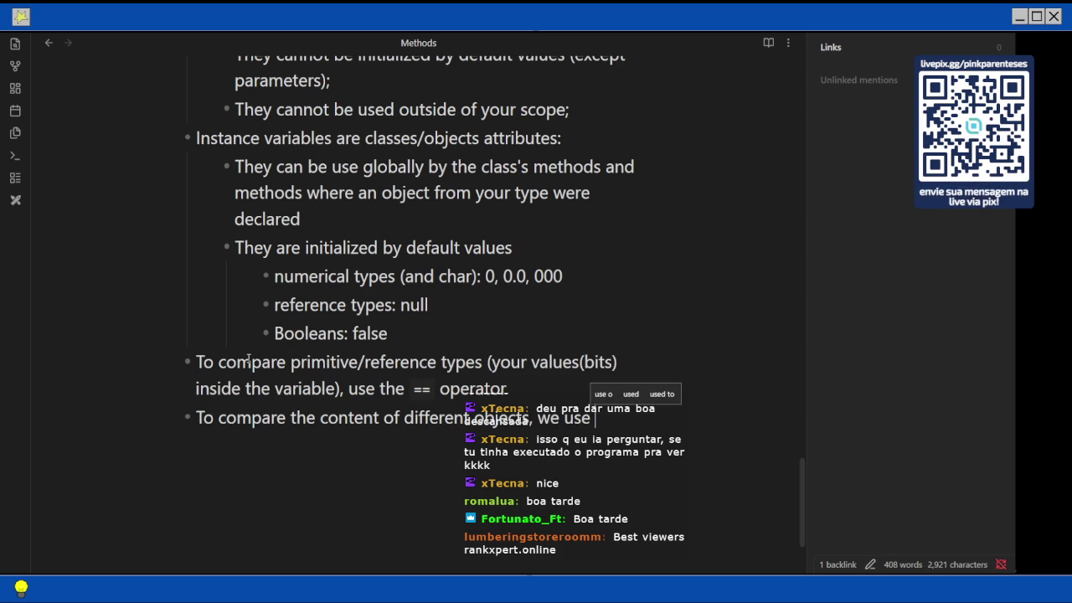
type("the `")
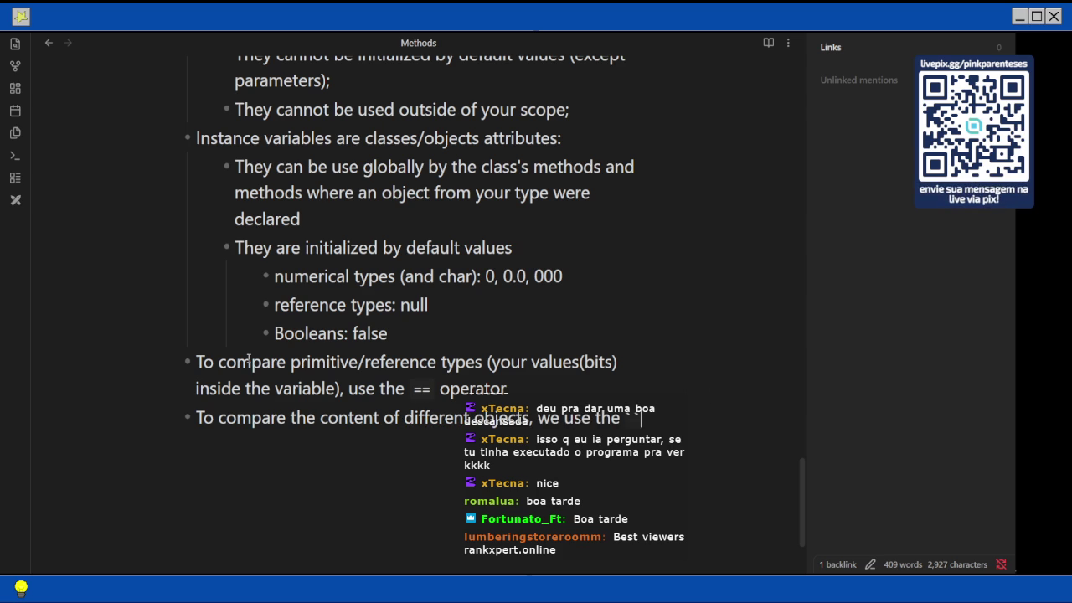
type(".e")
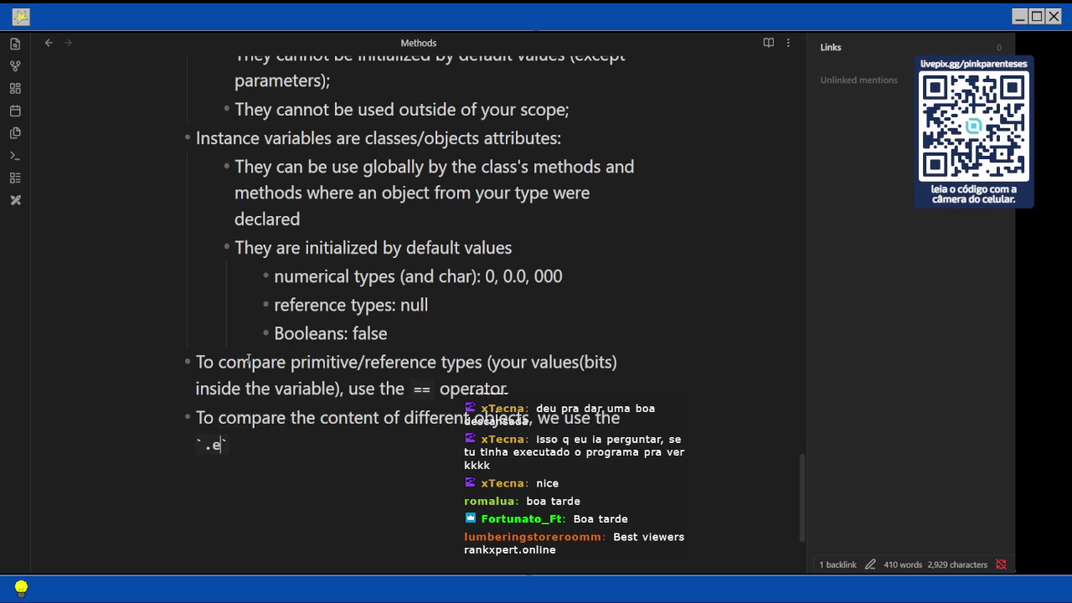
type("quals")
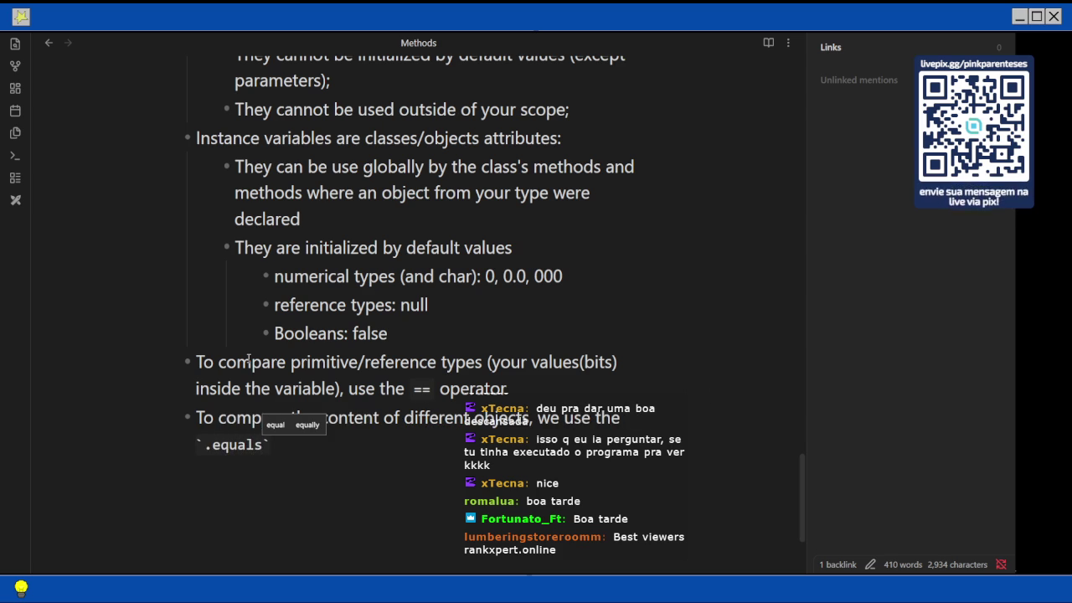
type("`")
type(" method.1")
key("BackSpace")
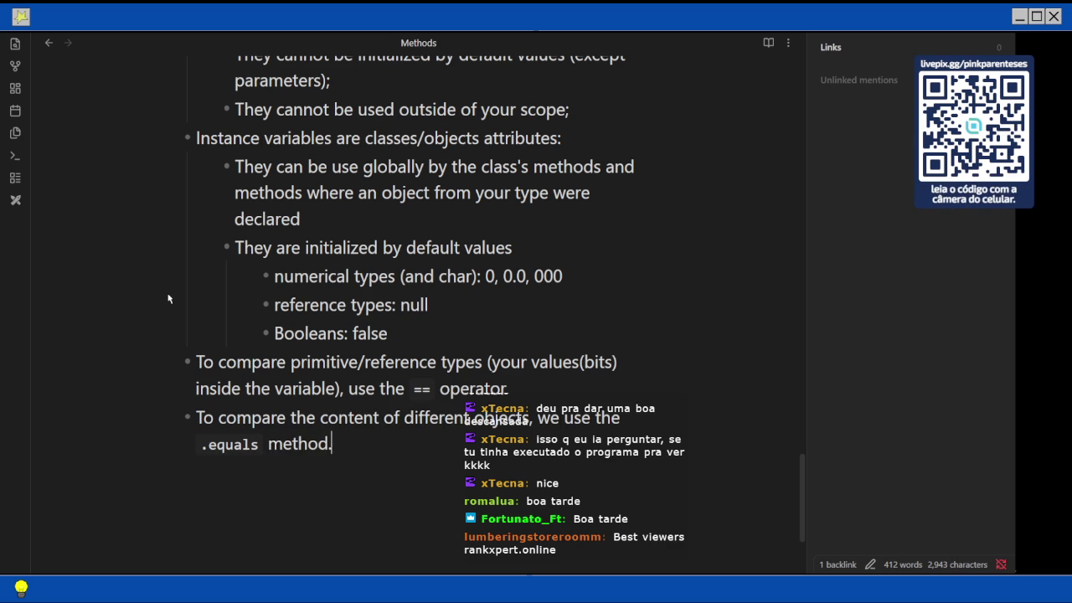
Review the Methods note, then return to the Head First Java PDF at page 224
scroll(339, 256, "down", 1)
scroll(339, 256, "down", 2)
scroll(338, 256, "up", 6)
scroll(337, 257, "up", 1)
scroll(337, 257, "up", 2)
scroll(338, 255, "up", 10)
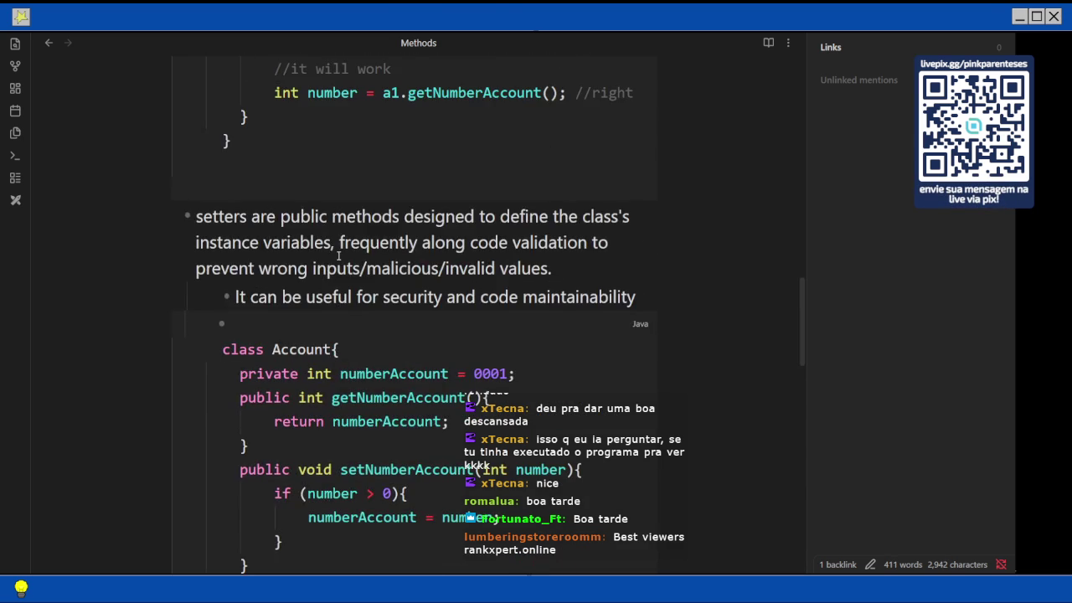
scroll(338, 256, "up", 6)
scroll(338, 255, "up", 5)
scroll(338, 256, "up", 3)
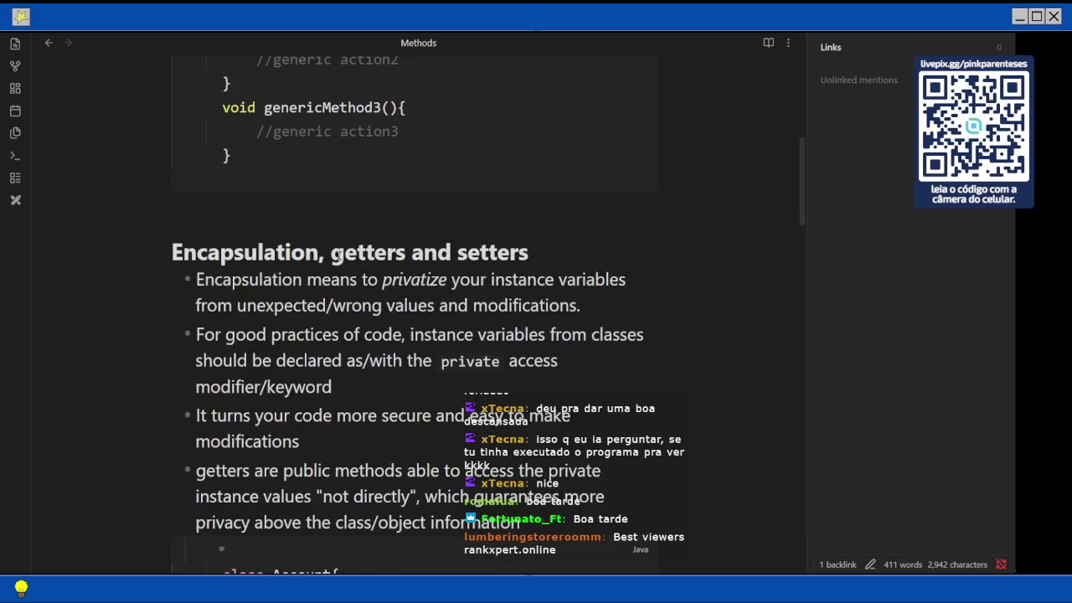
scroll(338, 255, "up", 3)
scroll(339, 255, "up", 5)
scroll(338, 255, "down", 7)
scroll(338, 256, "down", 4)
scroll(342, 256, "down", 6)
scroll(343, 256, "down", 3)
scroll(343, 255, "down", 10)
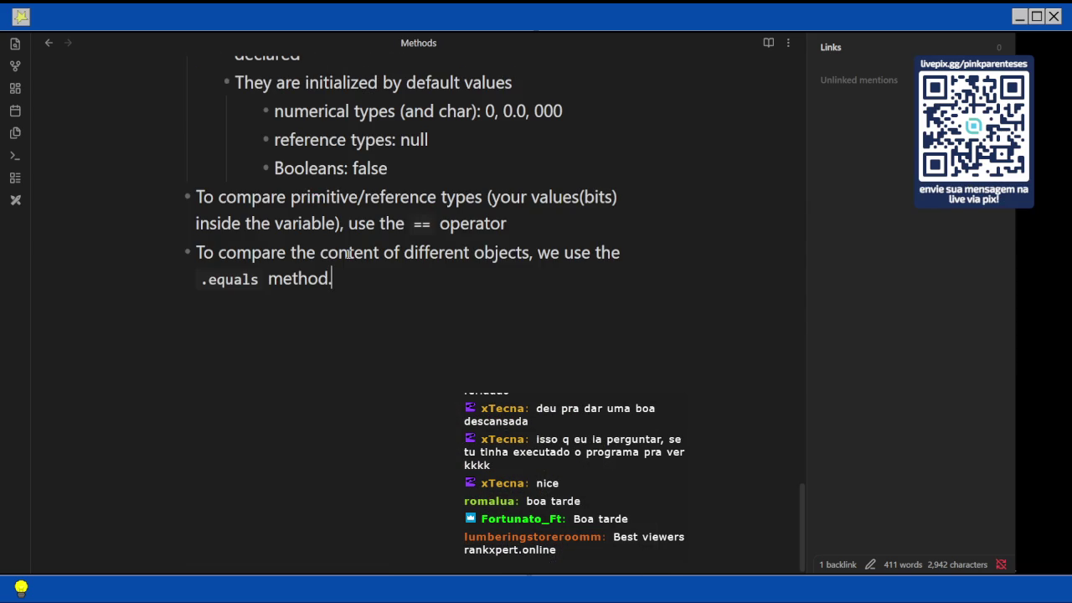
key("alt+Tab")
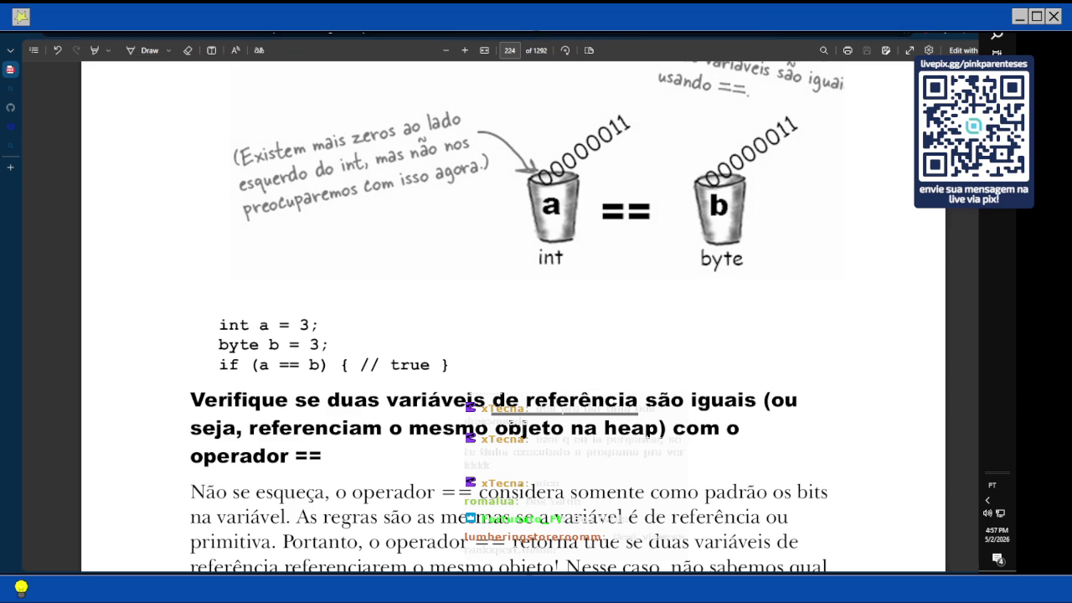
Scroll down to page 227's 'O que é válido?' calcArea exercise
scroll(627, 289, "down", 10)
scroll(627, 289, "down", 5)
scroll(627, 290, "down", 5)
scroll(627, 290, "down", 3)
scroll(627, 290, "down", 1)
scroll(627, 290, "down", 10)
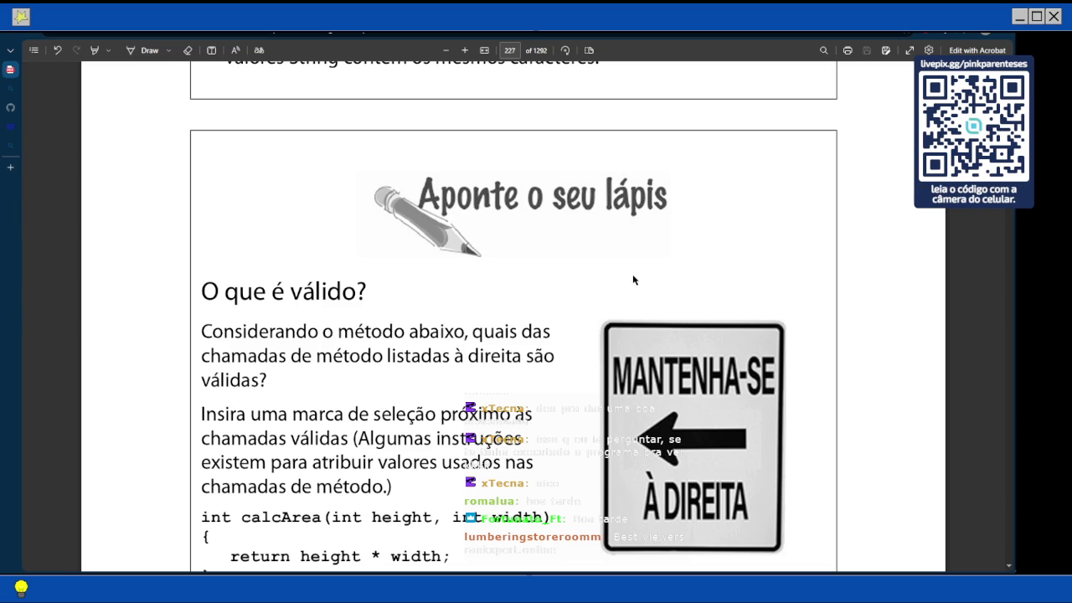
scroll(632, 274, "down", 3)
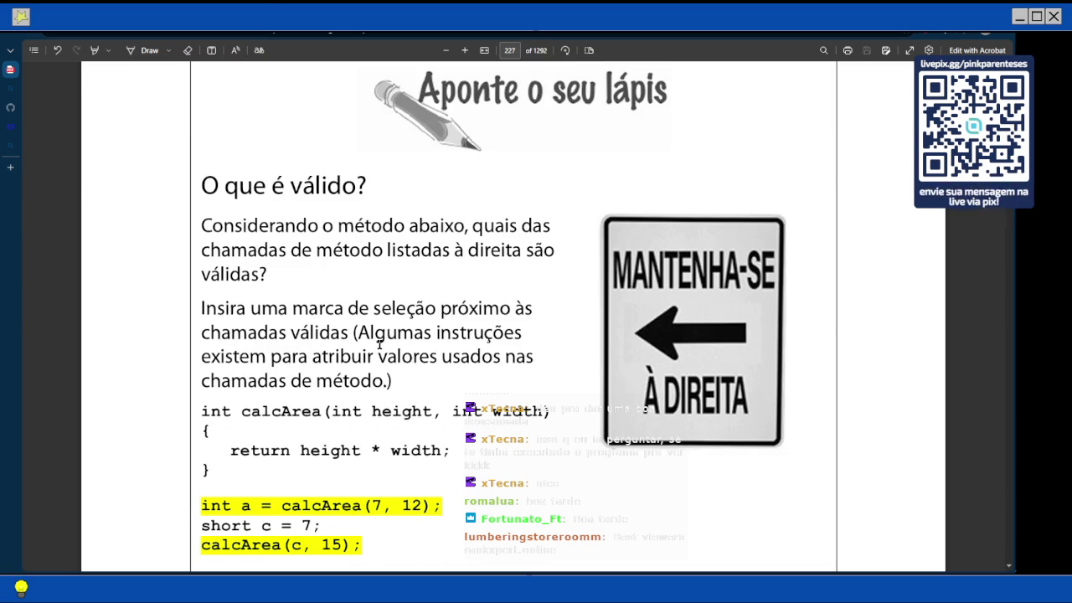
scroll(376, 301, "down", 2)
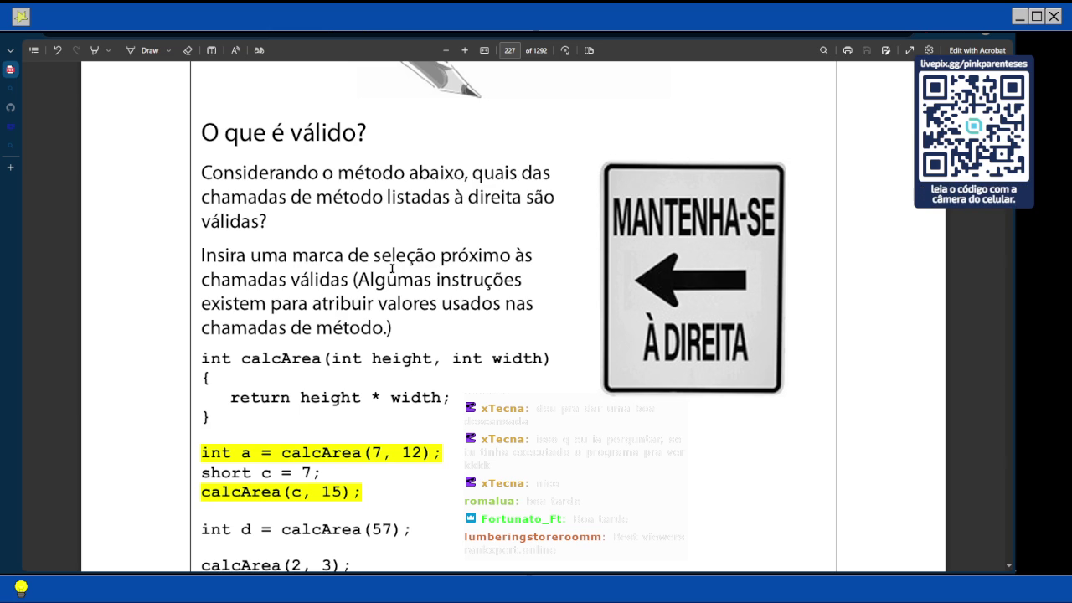
Tick 'int a = calcArea(7, 12);' with a green pen check mark
scroll(391, 268, "down", 5)
left_click(169, 51)
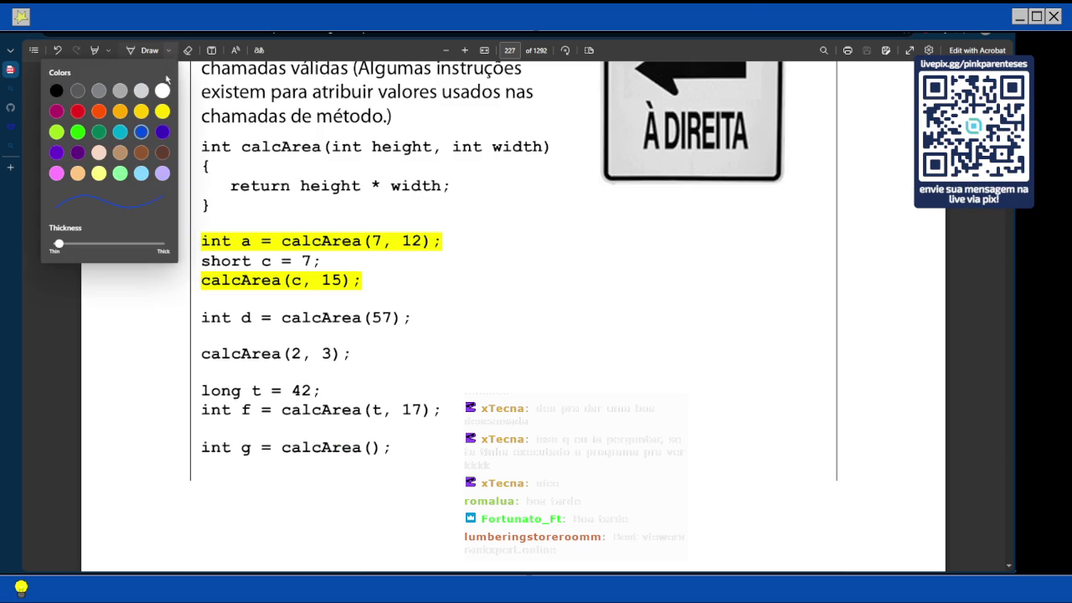
left_click(78, 132)
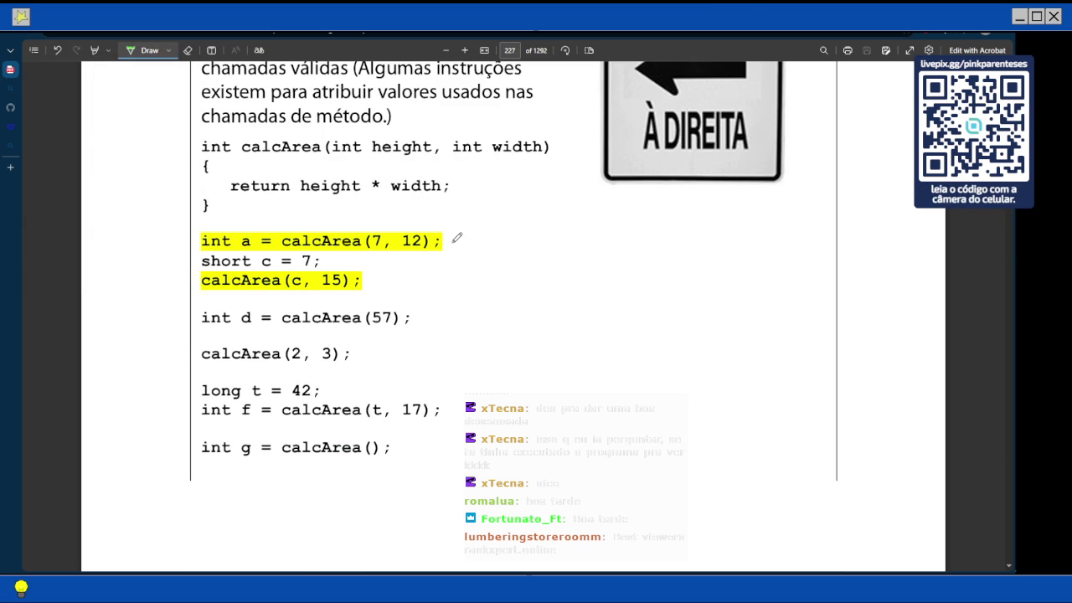
left_click_drag(452, 242, 478, 230)
scroll(285, 250, "up", 3)
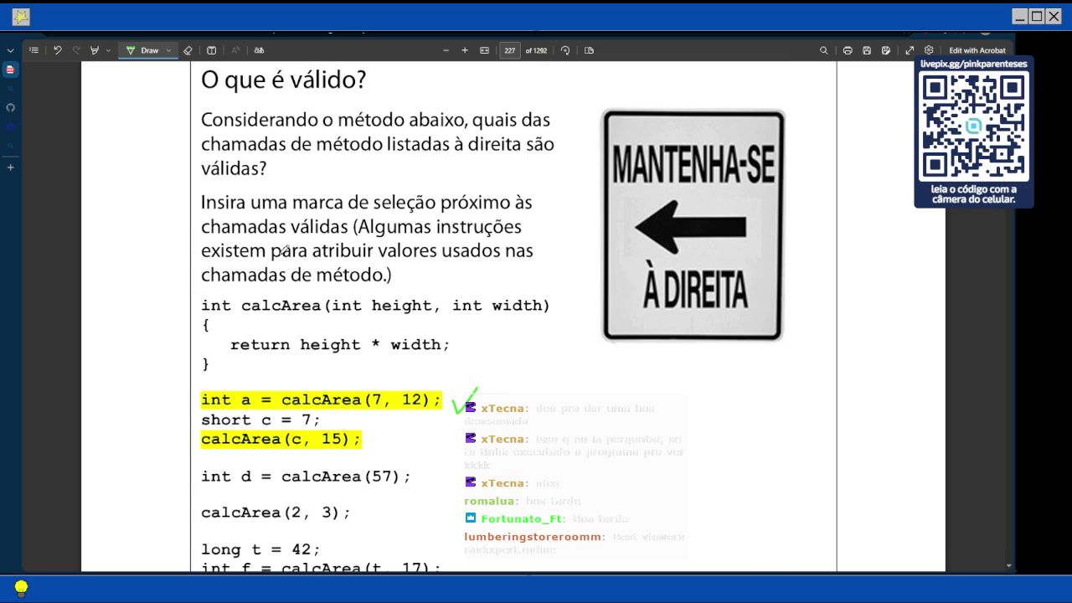
Append 'and not be necessarily related to a variable to receive his return value' to the return-type bullet
key("alt+Tab")
scroll(568, 173, "up", 3)
scroll(567, 173, "up", 3)
scroll(570, 173, "up", 3)
scroll(571, 174, "up", 1)
scroll(570, 173, "up", 10)
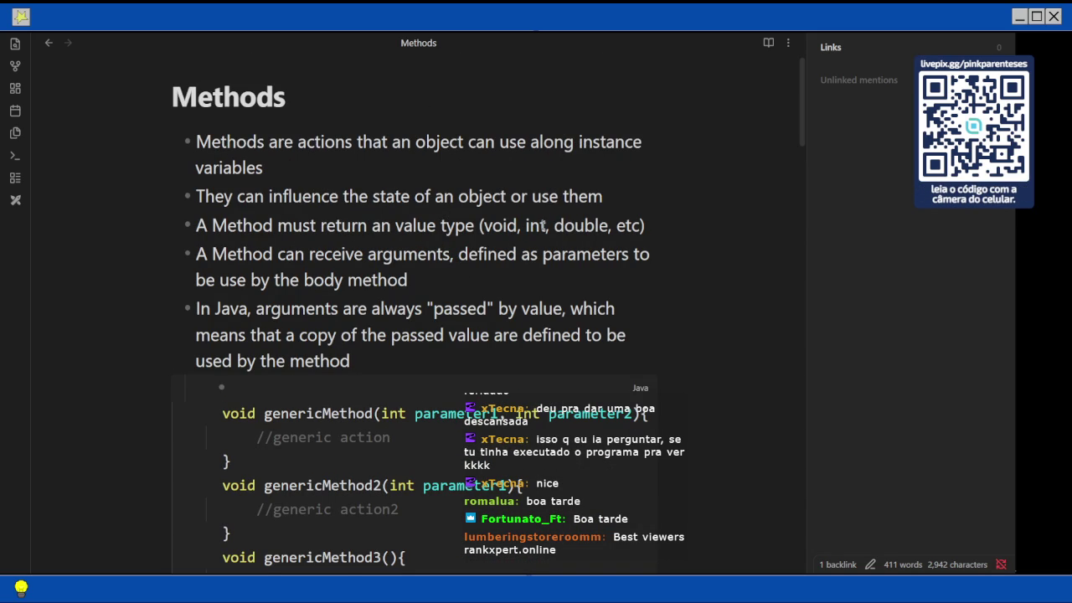
left_click(644, 224)
type("and not be necessarily related to a va")
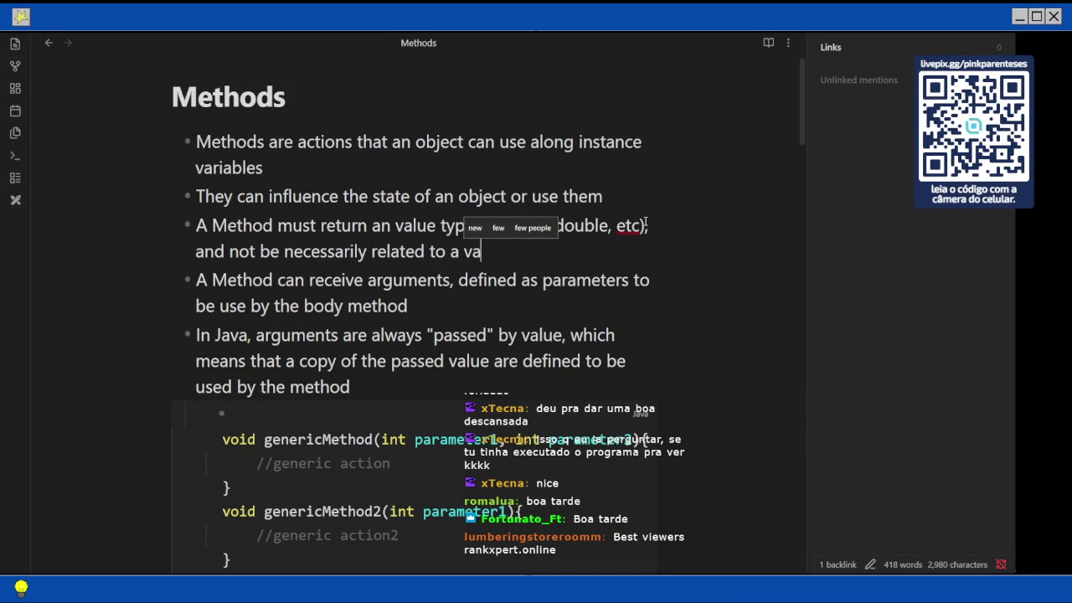
type("riable to receive his return valu")
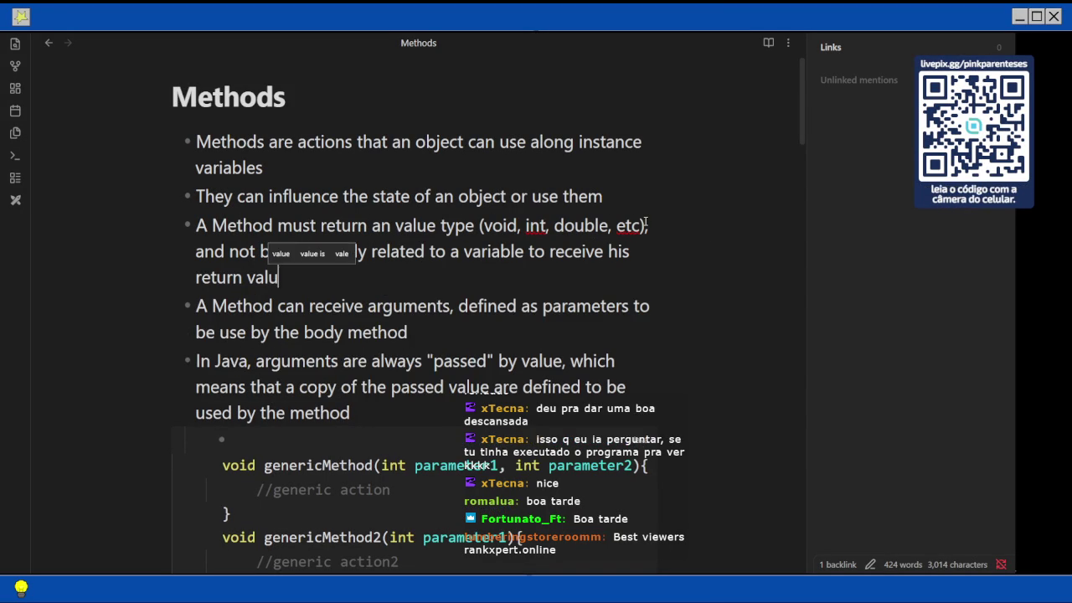
type("e")
key("alt+Tab")
Draw a green check mark beside 'calcArea(c, 15);' and exit drawing mode
scroll(545, 230, "down", 1)
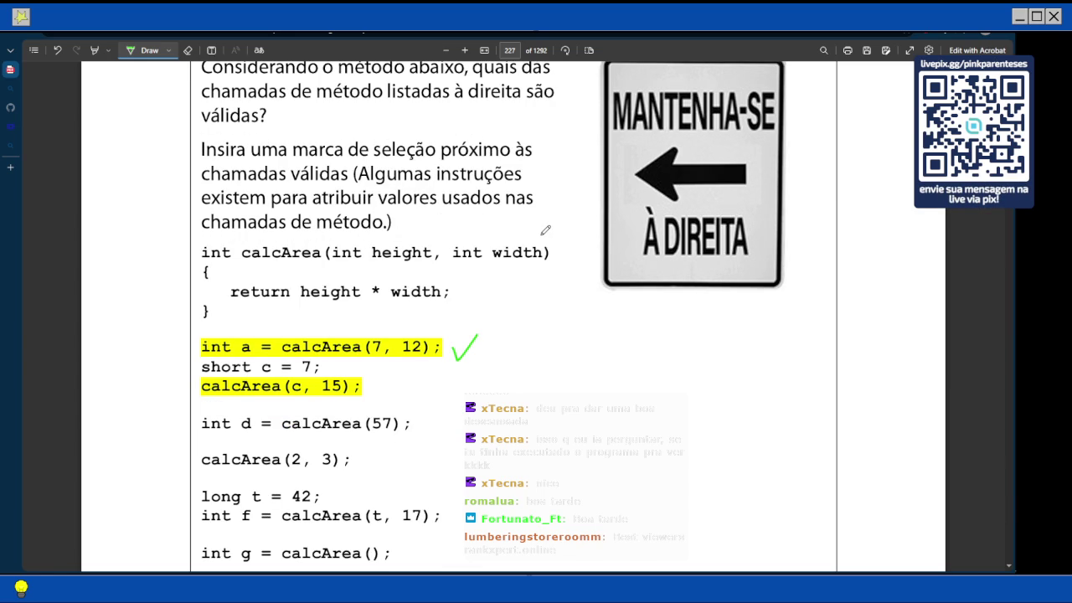
scroll(450, 262, "down", 2)
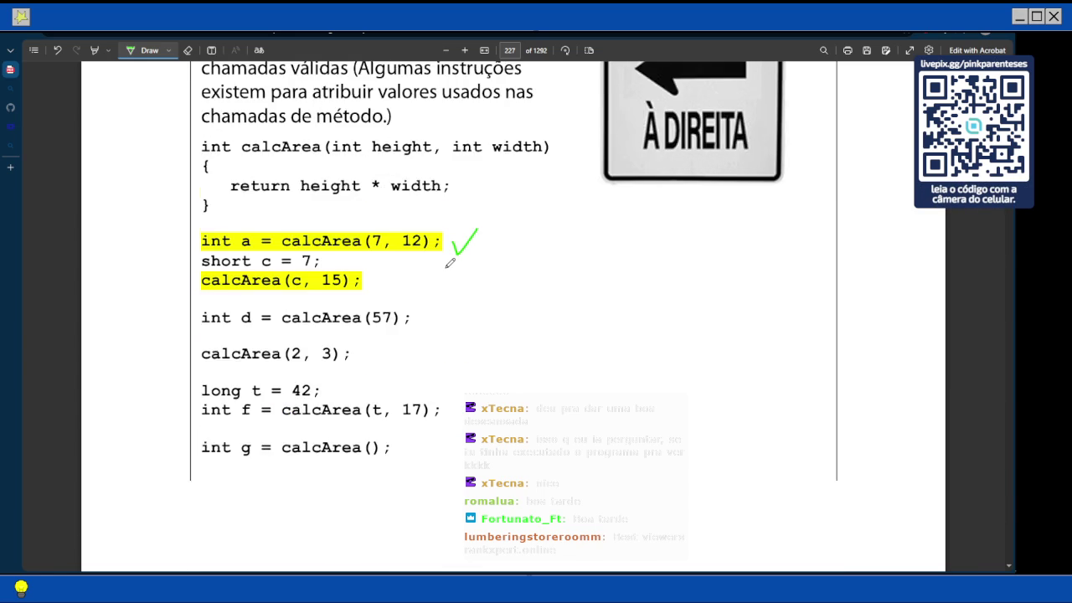
scroll(450, 262, "down", 1)
left_click_drag(365, 222, 397, 213)
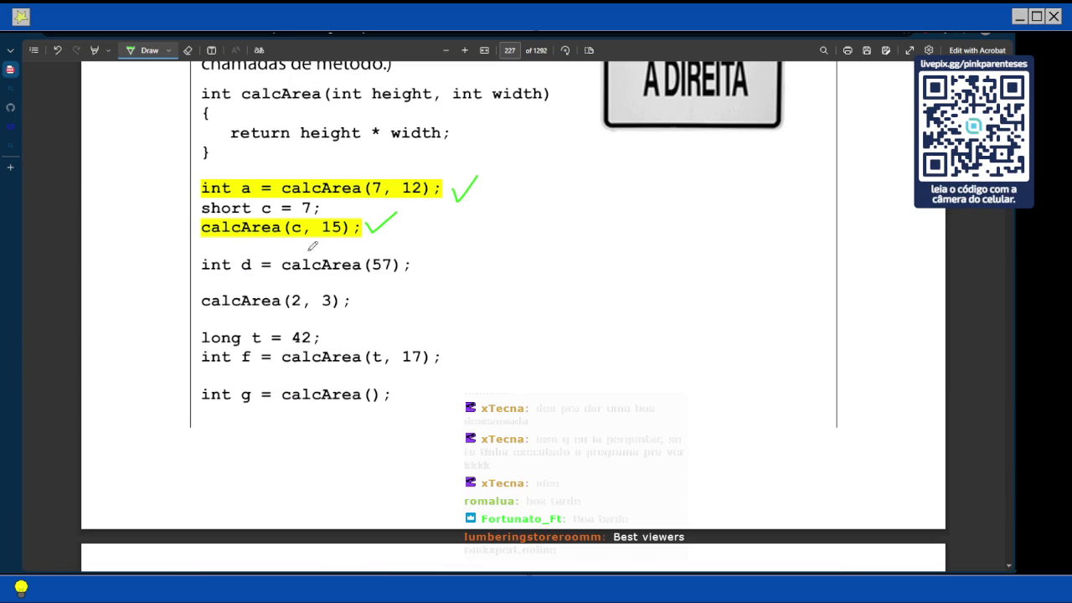
scroll(295, 308, "up", 3)
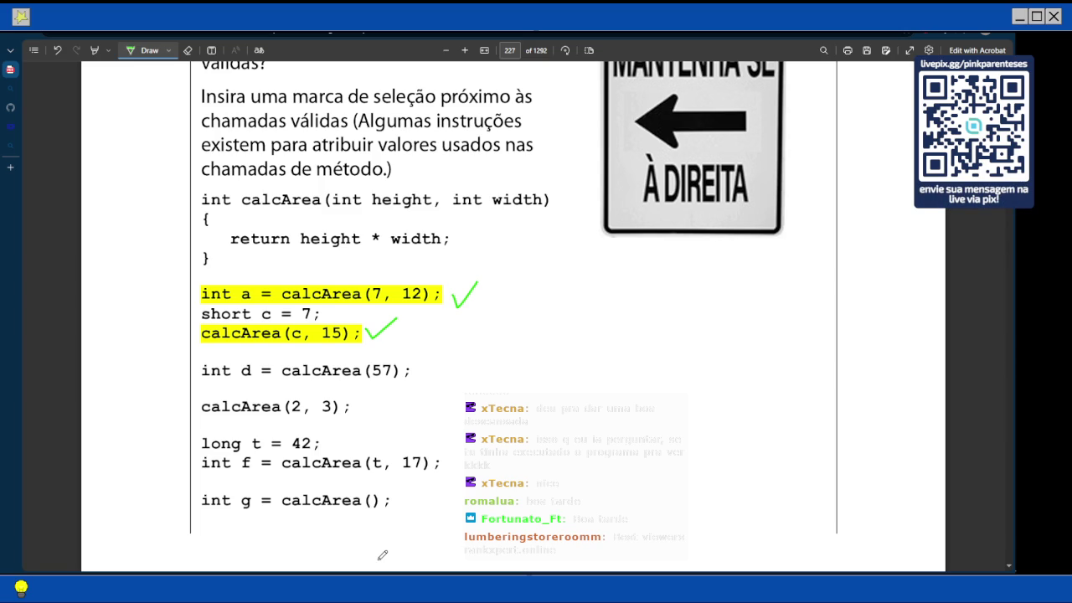
key("Escape")
Erase the marks on 'calcArea(c, 15);' and redraw its green check mark
left_click(242, 332)
left_click(188, 50)
left_click_drag(256, 327, 384, 329)
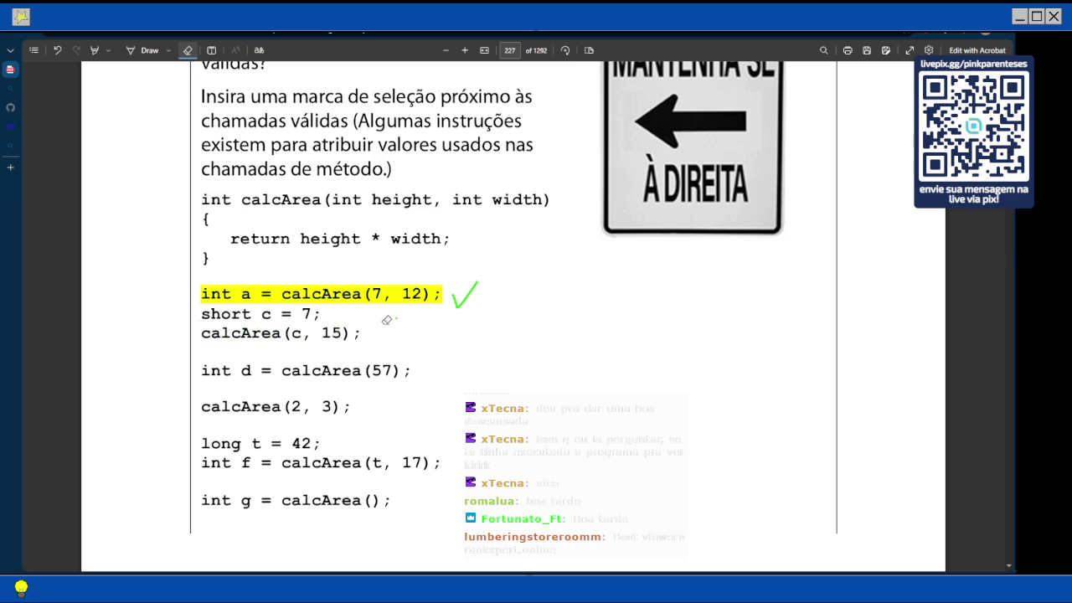
left_click(147, 51)
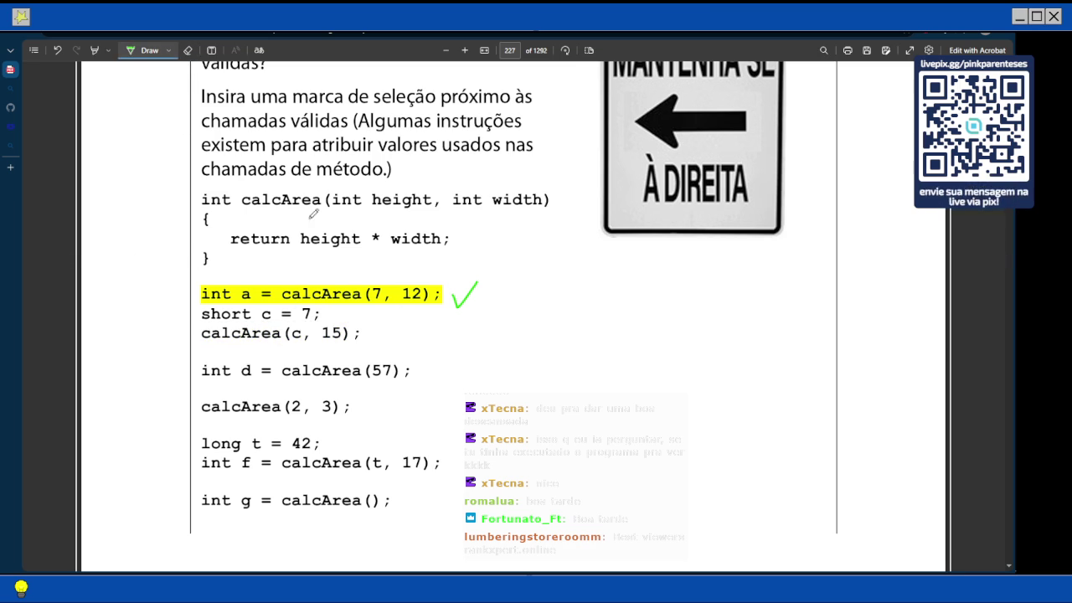
left_click_drag(365, 328, 389, 316)
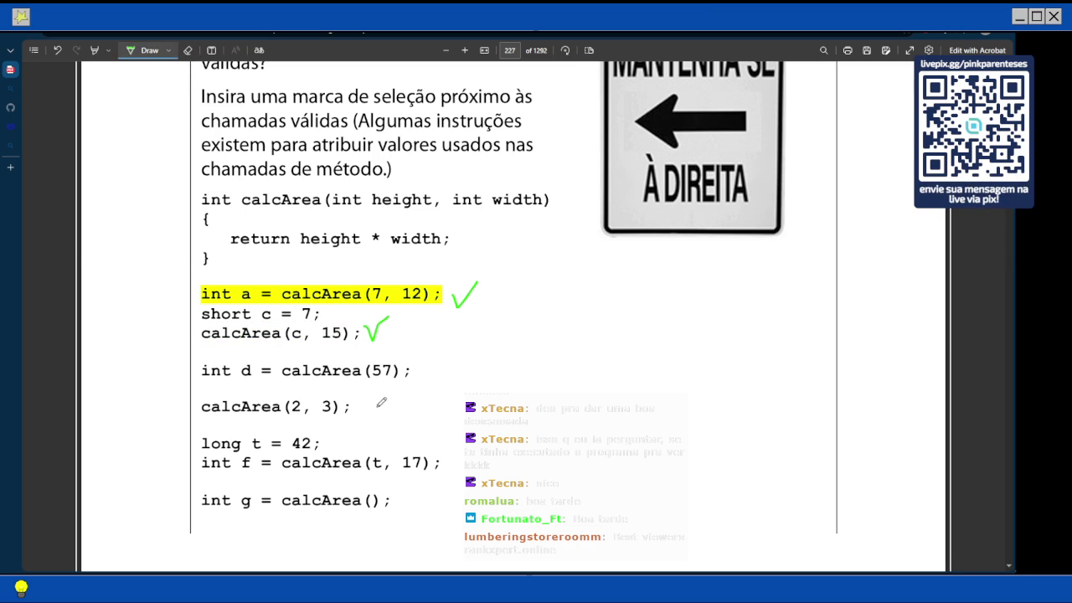
Tick 'calcArea(2, 3);' as valid and scroll on to page 228
scroll(339, 397, "down", 1)
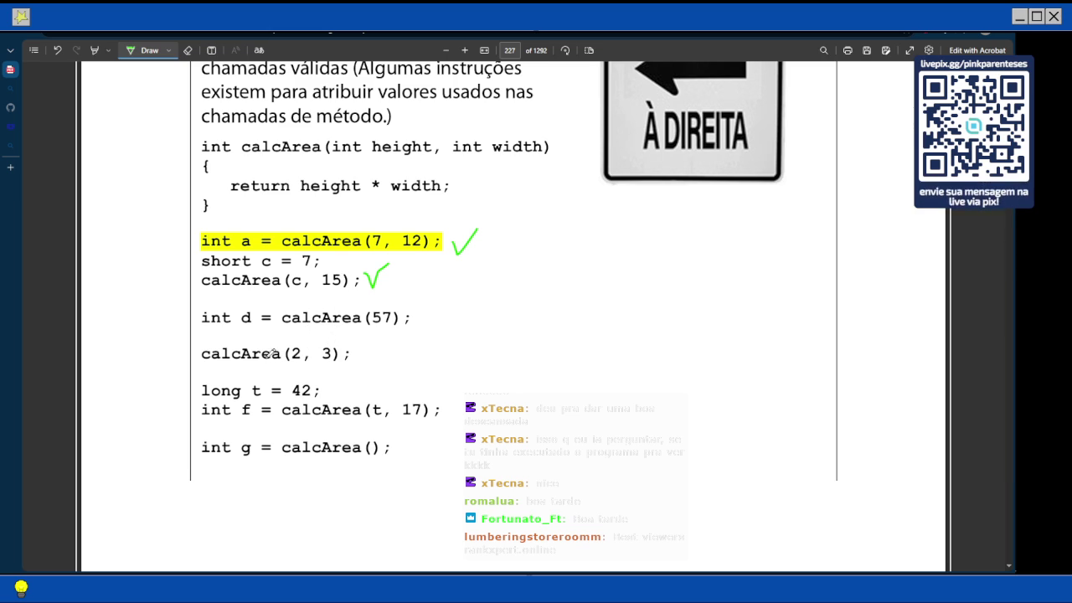
left_click_drag(352, 356, 375, 341)
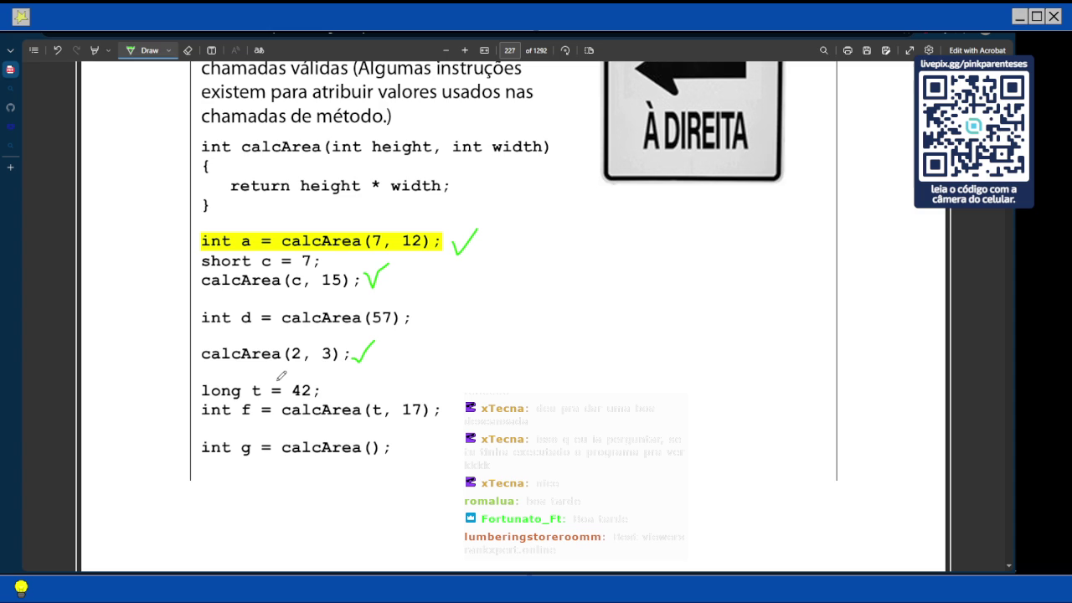
scroll(282, 375, "down", 3)
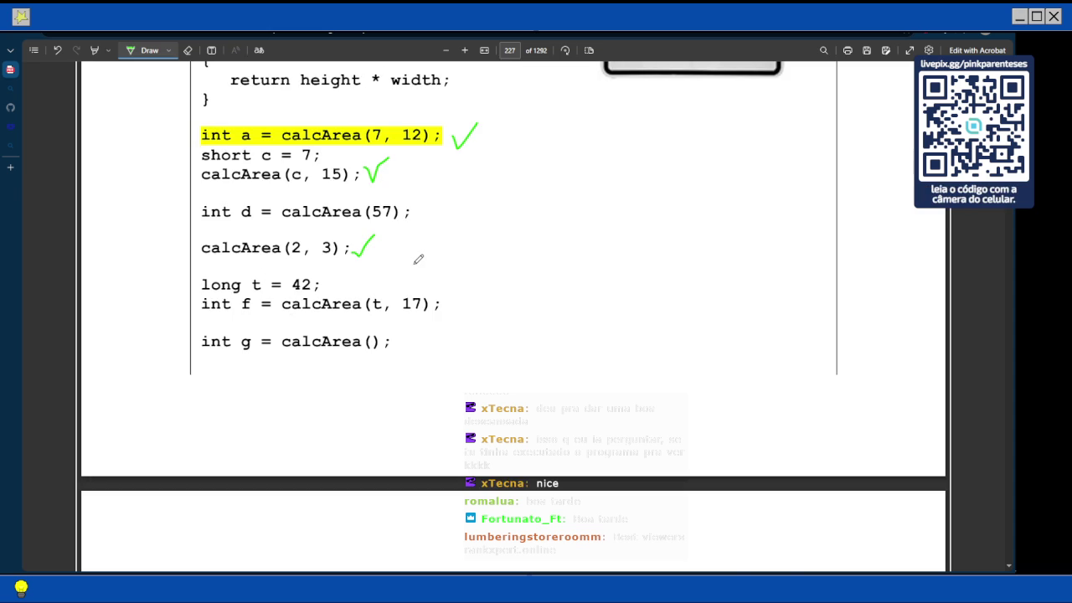
scroll(419, 259, "down", 6)
scroll(418, 260, "down", 2)
scroll(325, 268, "up", 3)
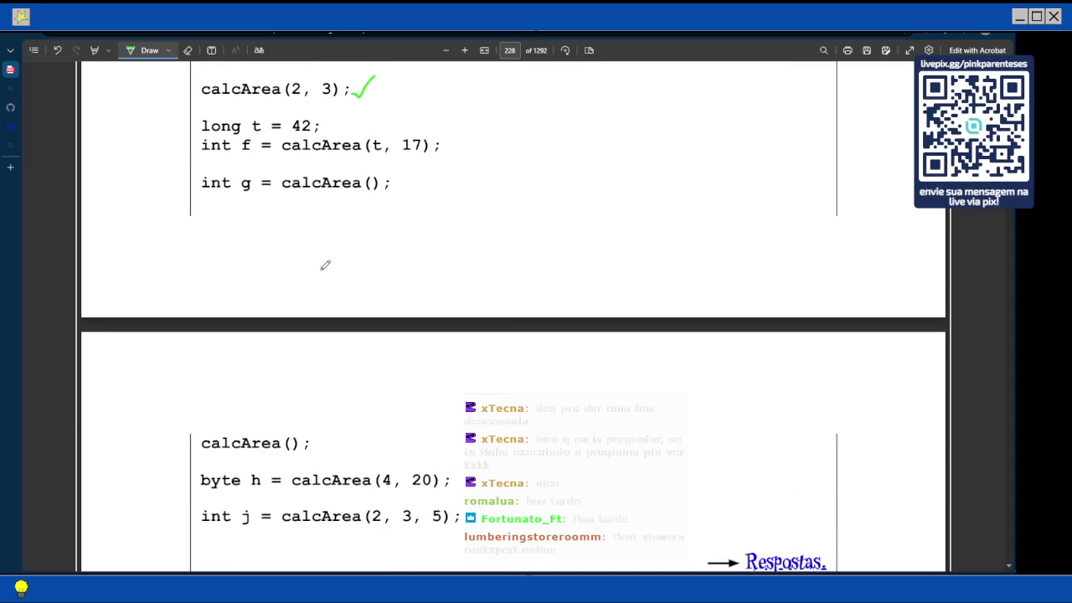
scroll(324, 265, "down", 5)
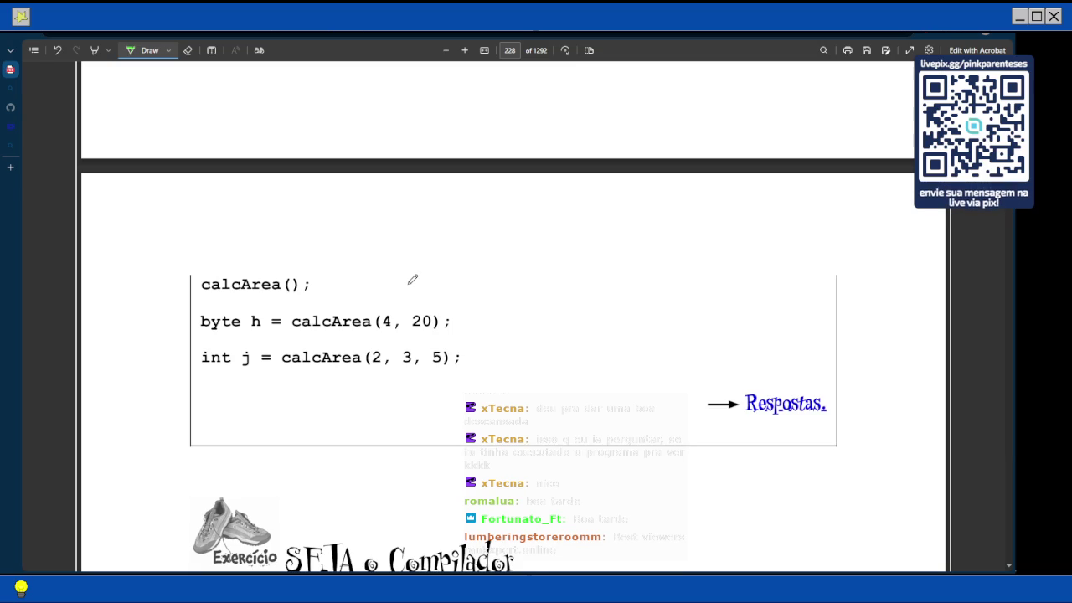
Switch the pen to red and cross out the invalid int j and byte h calls
scroll(368, 296, "down", 1)
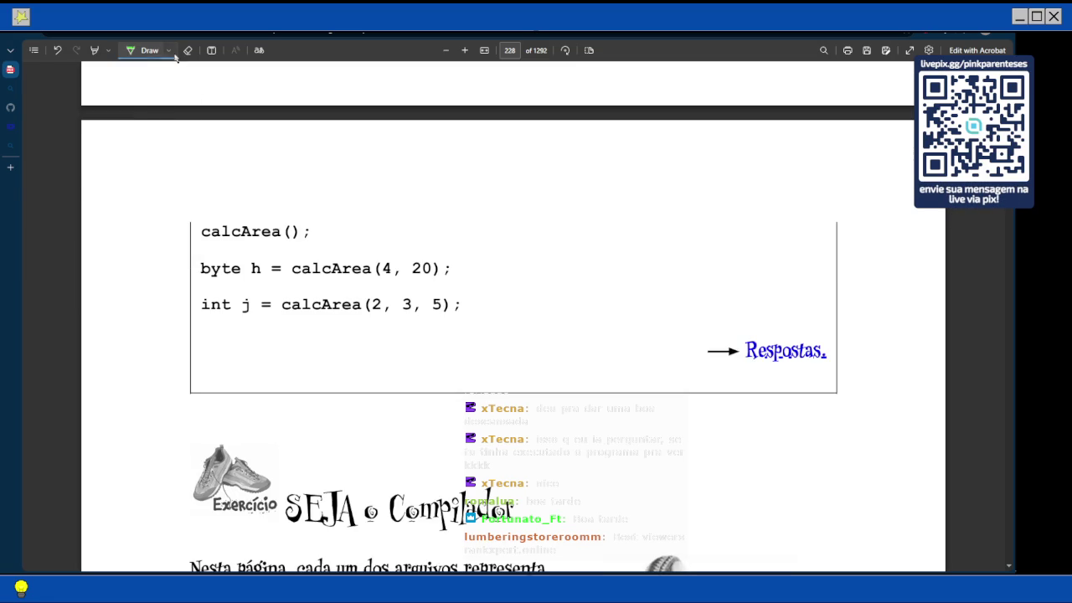
left_click(168, 50)
left_click(77, 111)
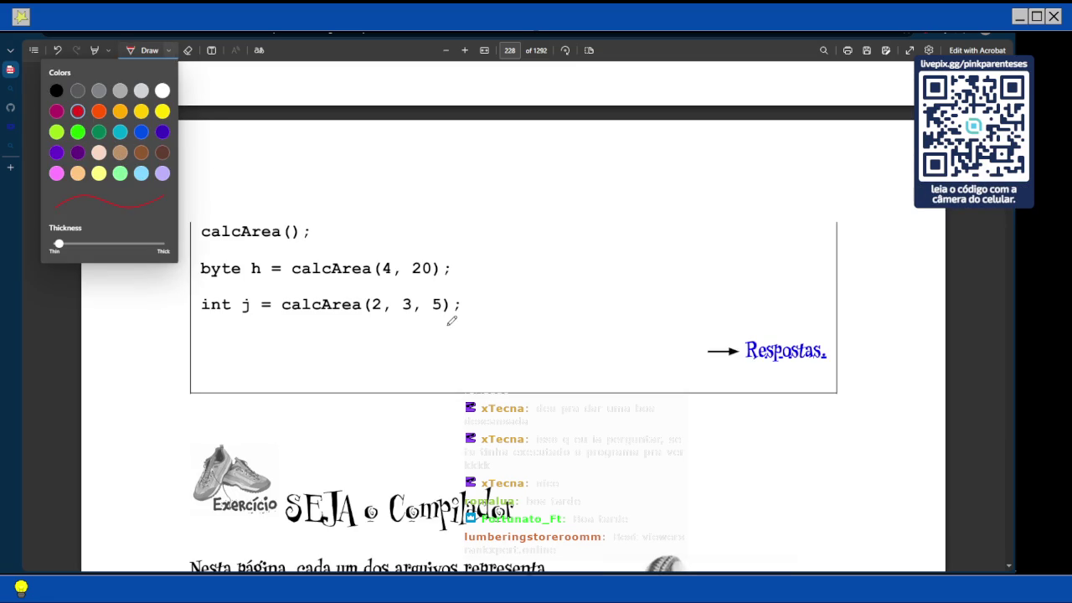
left_click(474, 294)
left_click_drag(470, 299, 470, 311)
left_click_drag(464, 305, 478, 305)
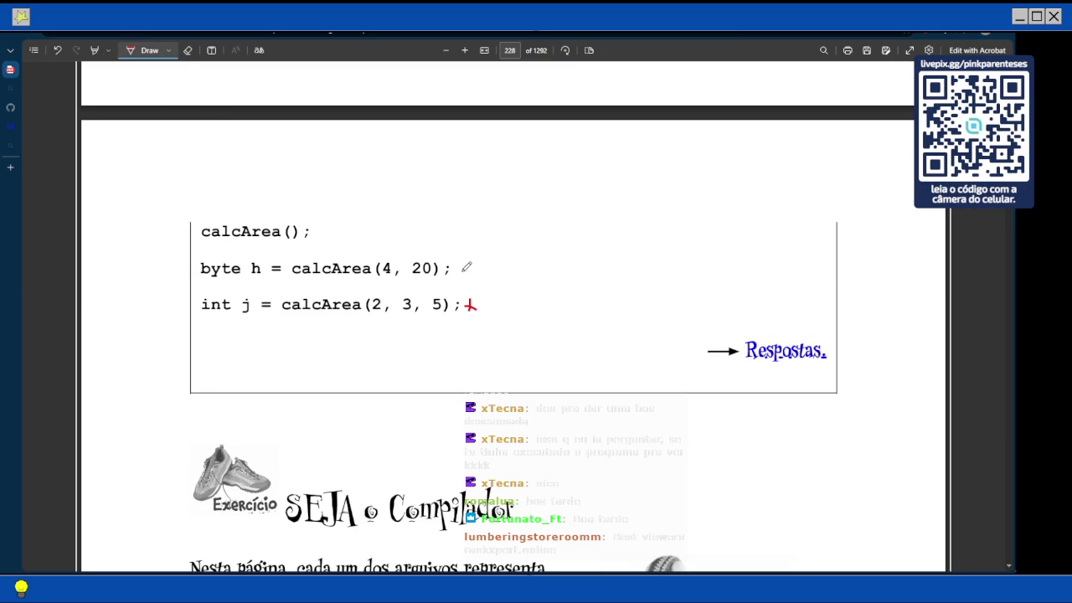
mouse_move(469, 257)
left_mouse_down()
mouse_move(461, 274)
mouse_move(476, 280)
left_mouse_up()
left_click_drag(319, 225, 330, 239)
left_click_drag(331, 224, 319, 239)
Mark the remaining invalid calls higher up, including int d, with red crosses
scroll(330, 231, "up", 2)
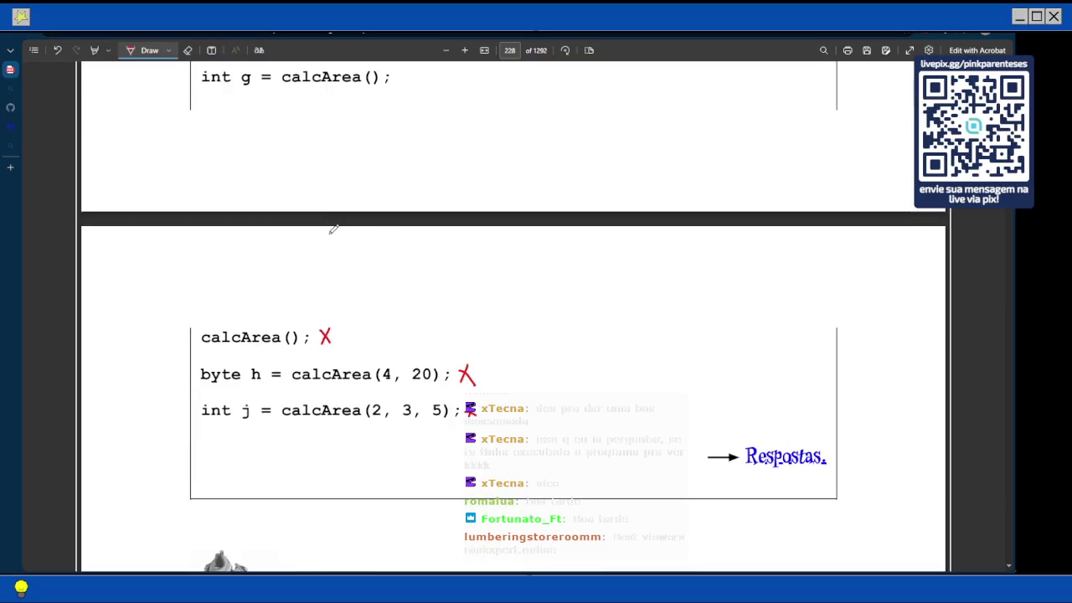
scroll(329, 231, "up", 3)
mouse_move(411, 231)
left_mouse_down()
mouse_move(405, 244)
mouse_move(419, 257)
left_mouse_up()
left_click_drag(448, 192, 458, 208)
left_click_drag(456, 192, 447, 207)
mouse_move(350, 170)
left_mouse_down()
mouse_move(344, 192)
mouse_move(357, 192)
left_mouse_up()
scroll(390, 179, "up", 3)
mouse_move(437, 199)
left_mouse_down()
mouse_move(427, 215)
mouse_move(440, 214)
left_mouse_up()
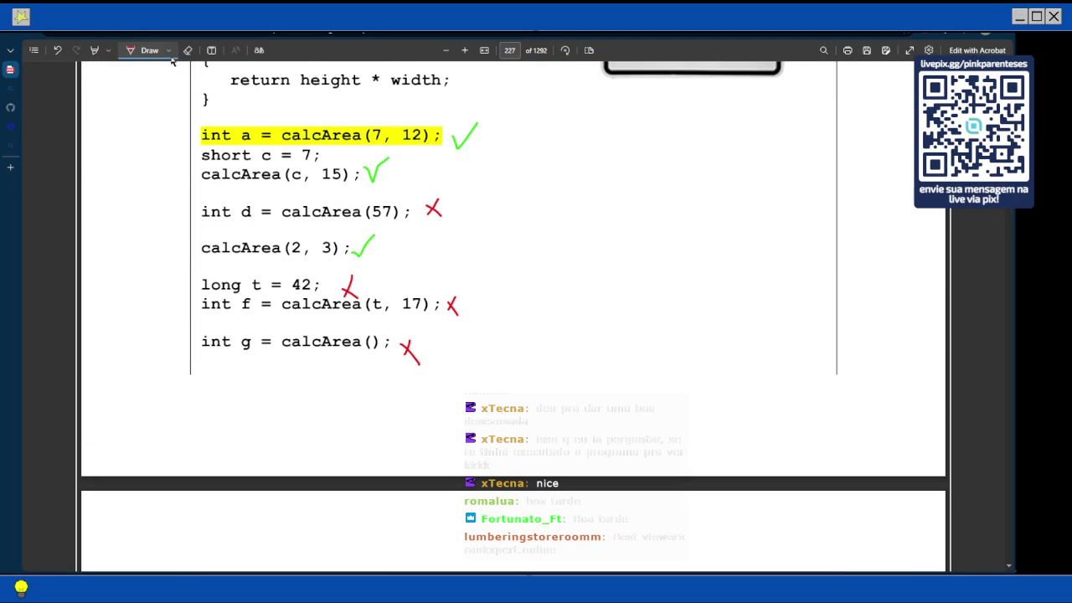
Turn off drawing and jump to the exercise's answers on page 236
scroll(233, 141, "down", 1)
scroll(233, 140, "down", 1)
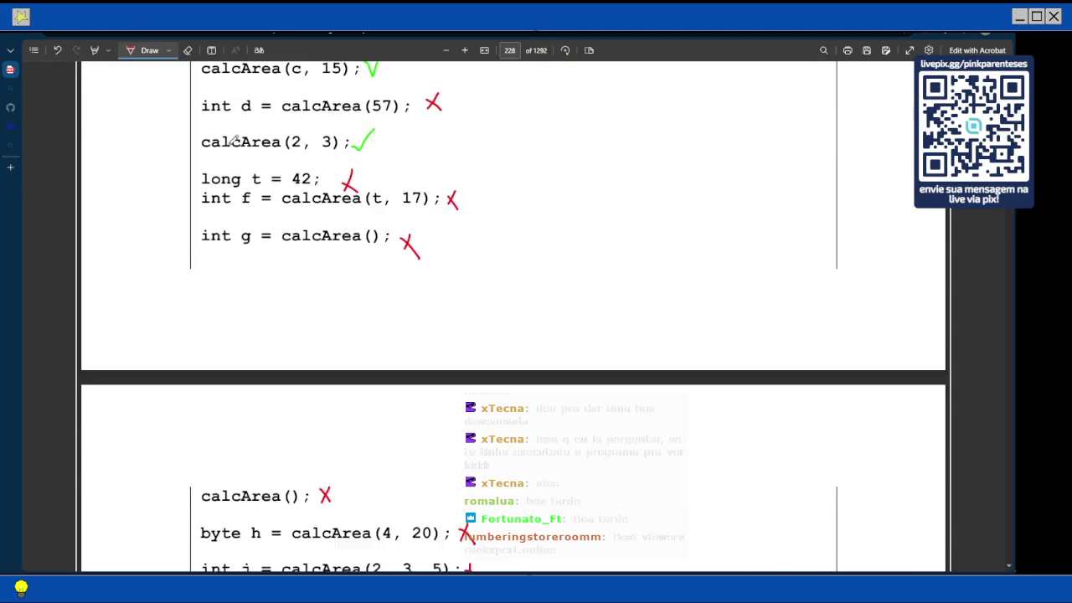
scroll(233, 140, "down", 1)
scroll(233, 141, "down", 3)
left_click(151, 49)
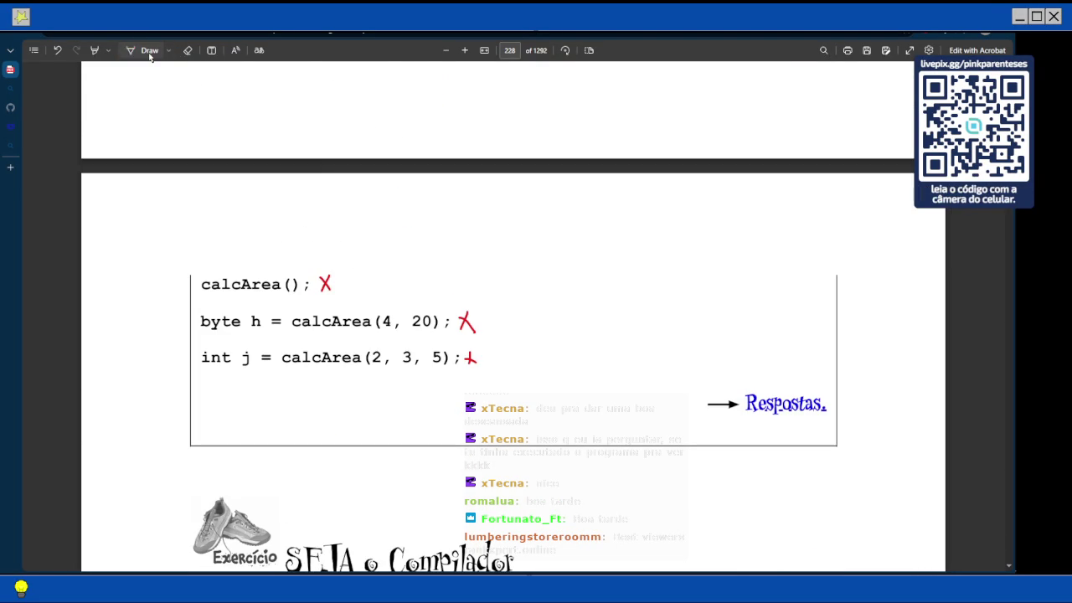
left_click(764, 405)
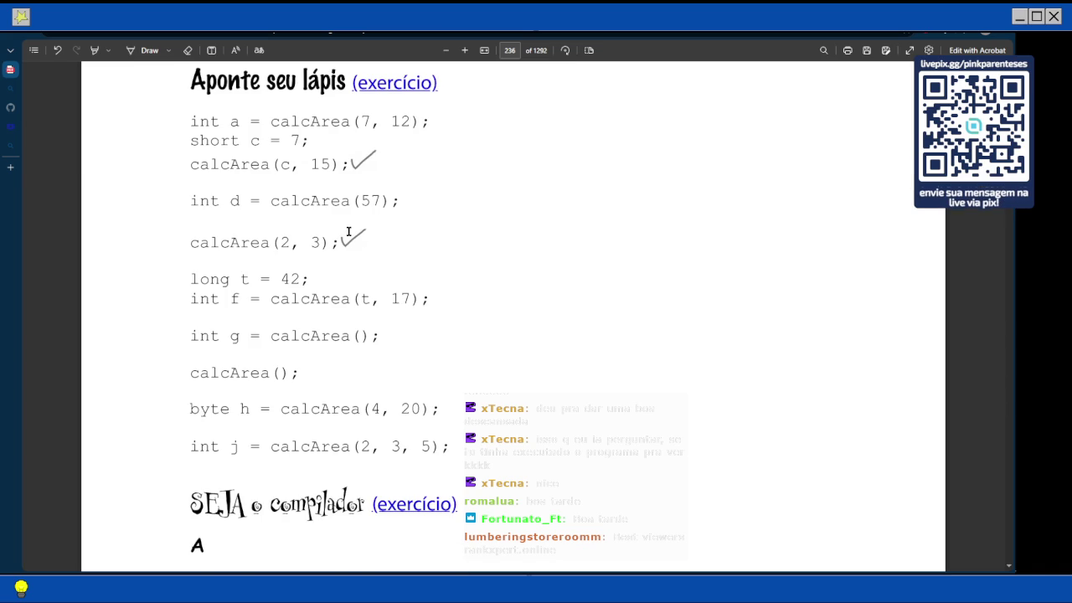
scroll(317, 207, "up", 1)
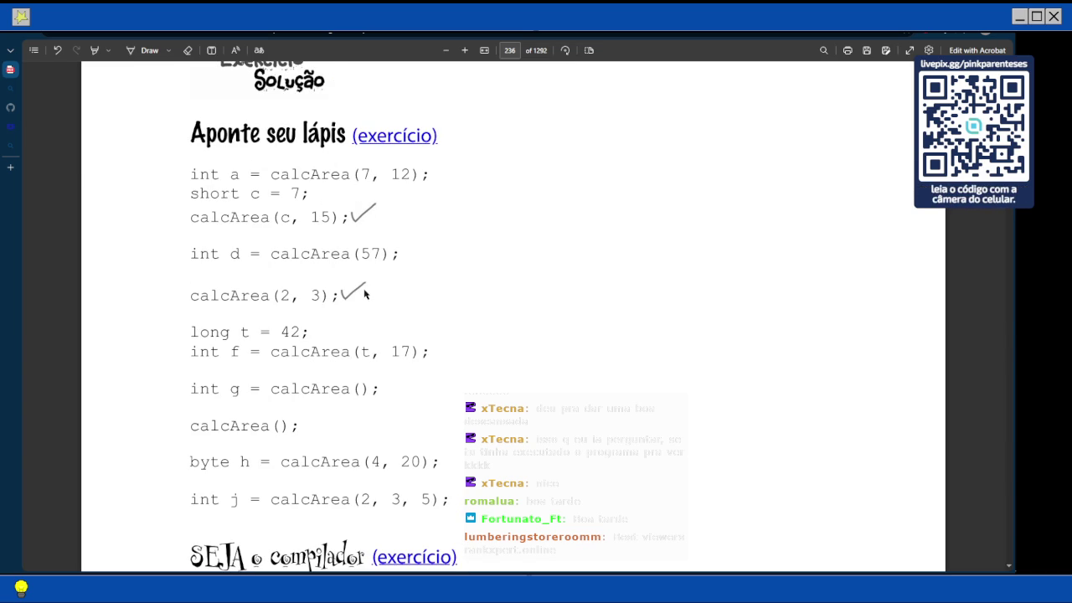
scroll(365, 294, "down", 2)
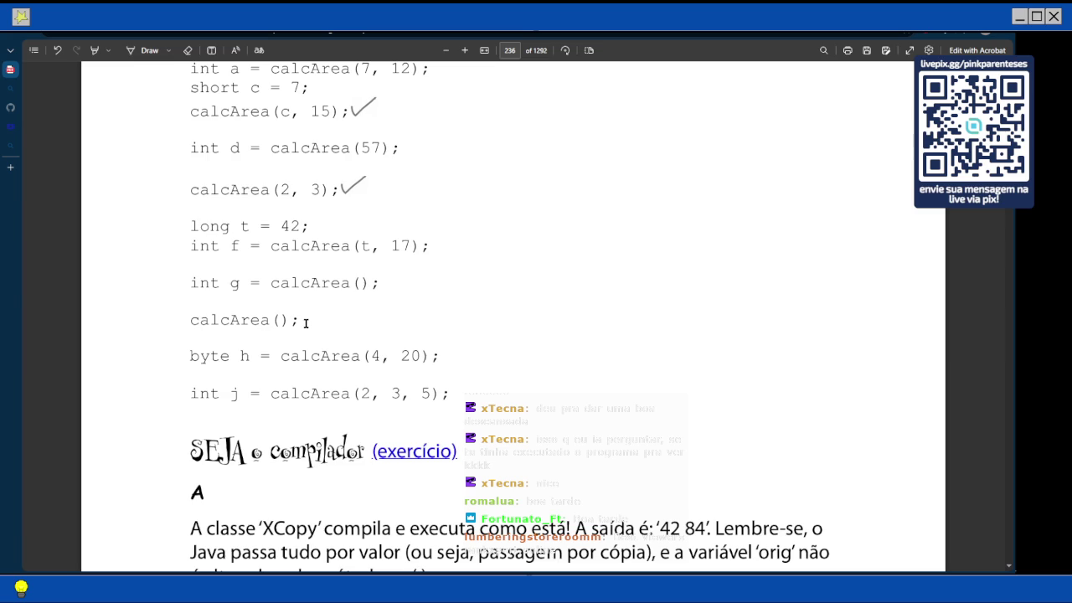
scroll(309, 317, "up", 1)
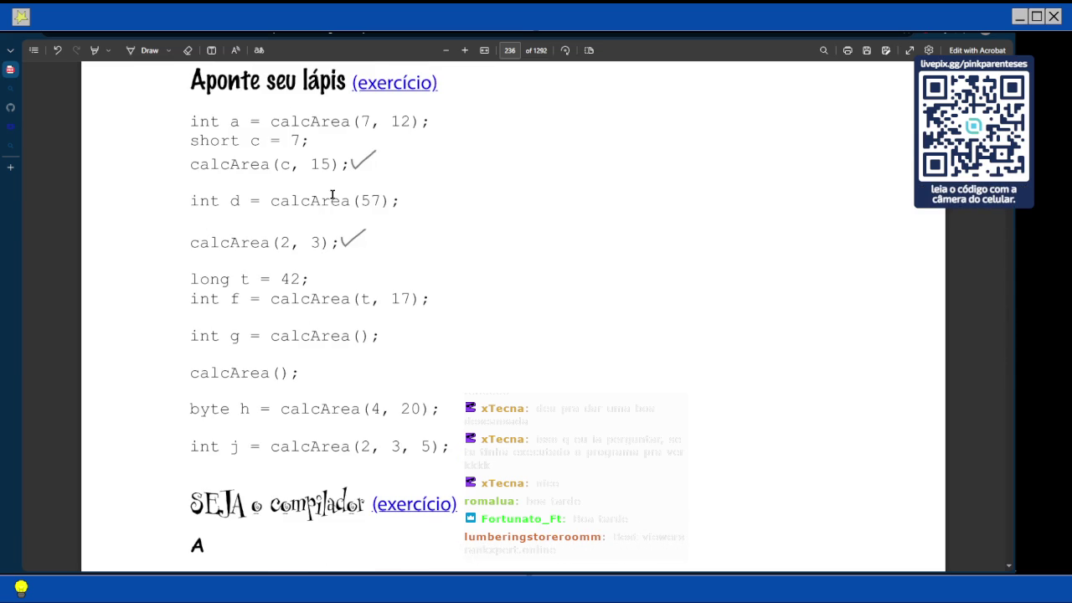
scroll(227, 151, "up", 1)
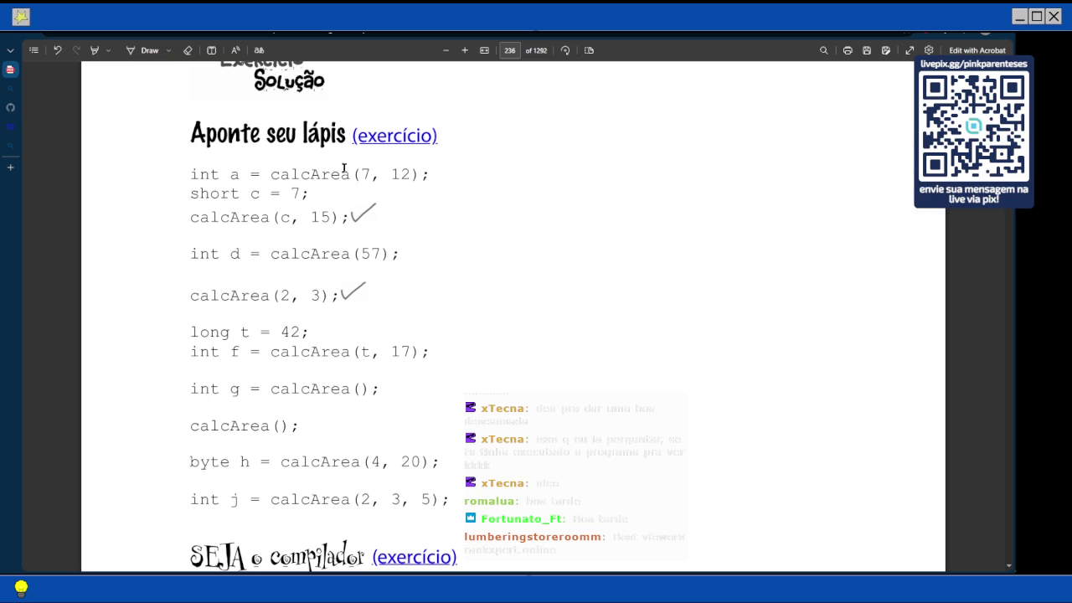
Return to page 227 from the answers and scroll to page 228's 'SEJA o Compilador' exercise
left_click(374, 137)
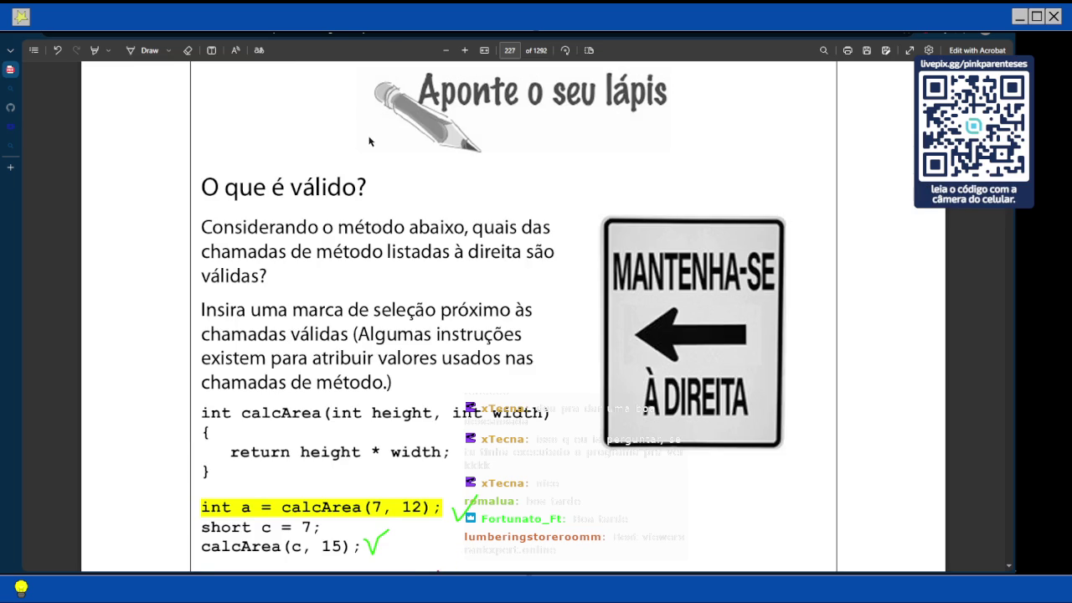
scroll(369, 156, "down", 3)
scroll(369, 158, "down", 1)
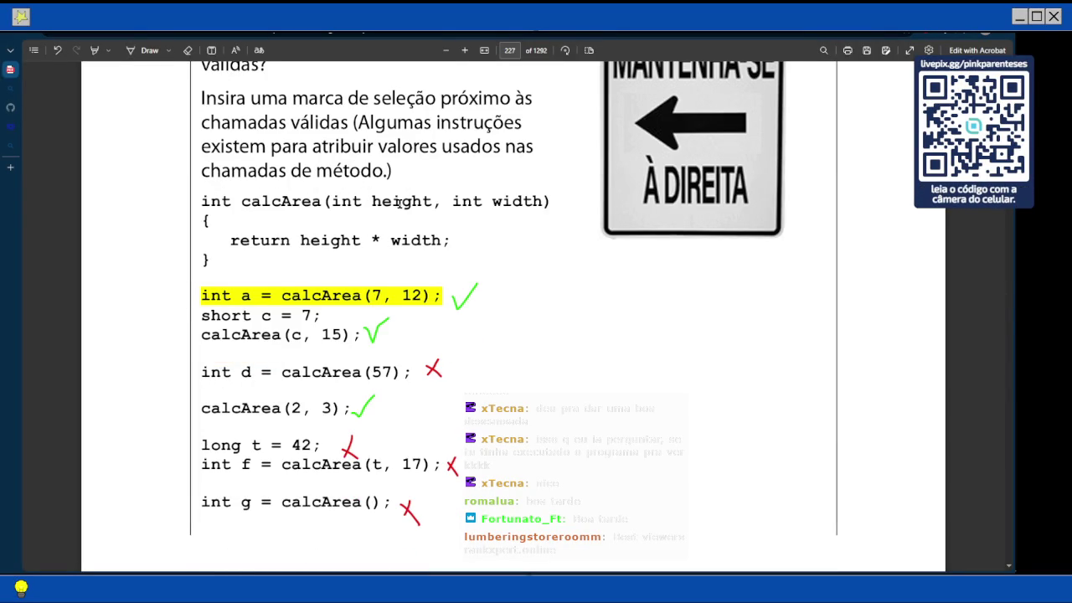
scroll(381, 211, "down", 3)
scroll(372, 230, "down", 5)
scroll(372, 229, "down", 2)
scroll(371, 229, "down", 2)
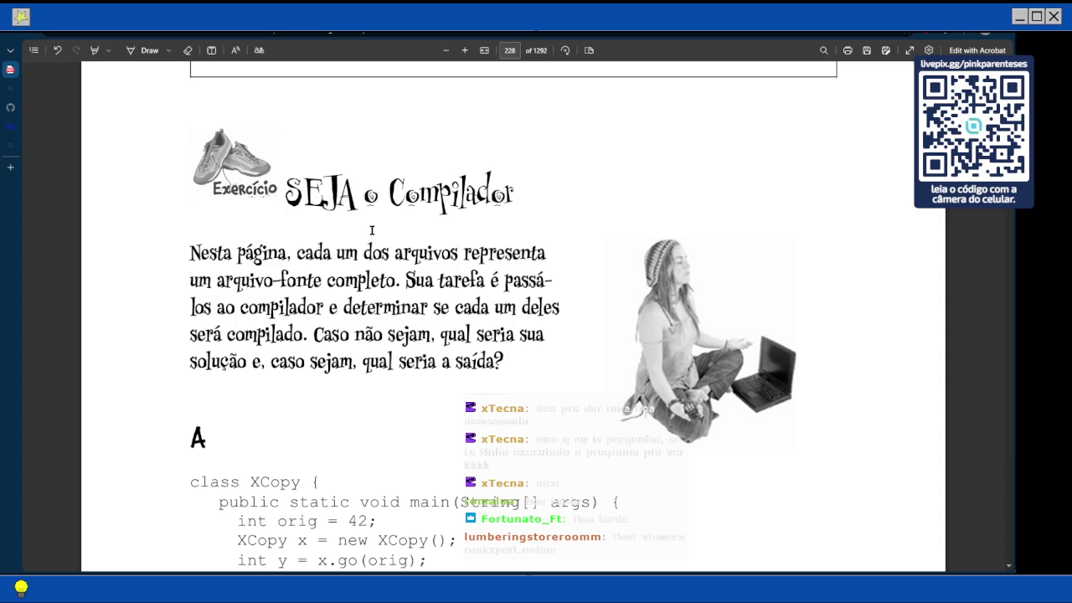
scroll(372, 230, "up", 5)
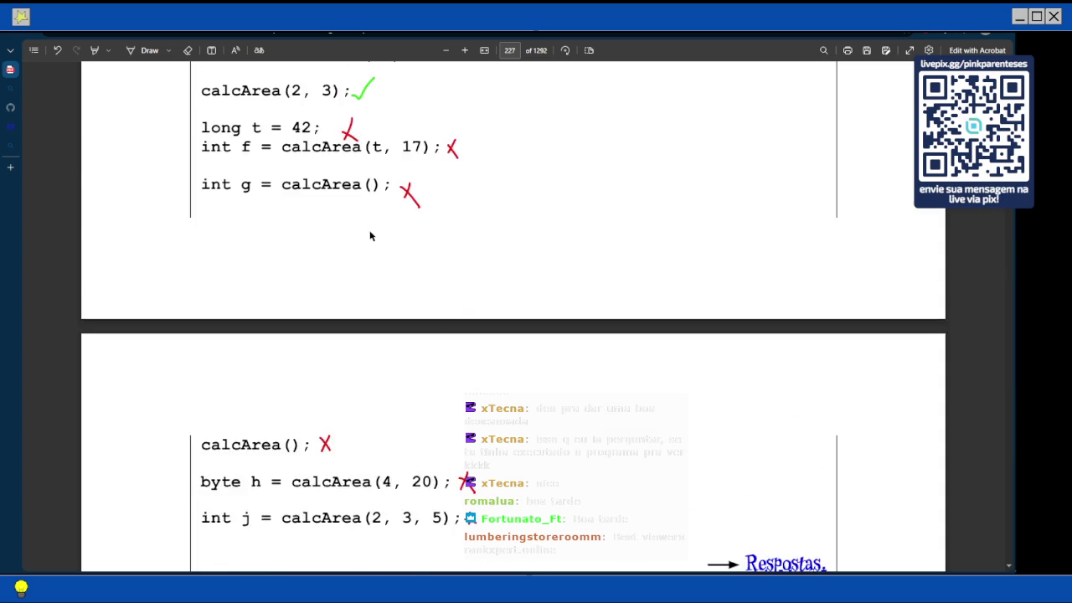
scroll(371, 235, "up", 5)
scroll(371, 235, "down", 2)
scroll(390, 220, "down", 1)
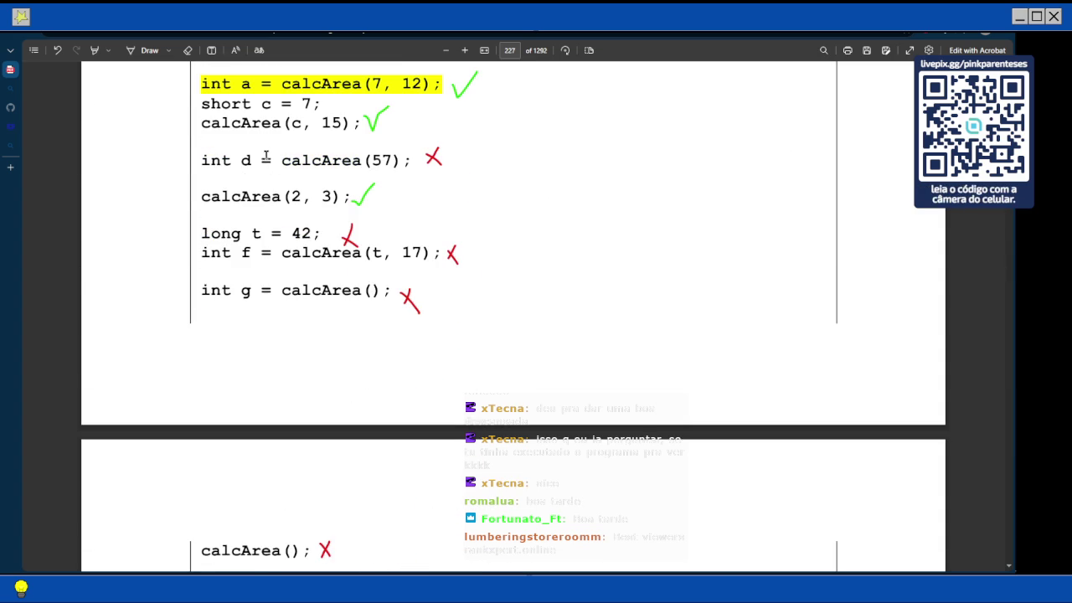
scroll(275, 227, "up", 3)
scroll(275, 227, "up", 2)
scroll(334, 279, "down", 9)
scroll(335, 279, "down", 5)
scroll(335, 279, "down", 2)
scroll(336, 277, "down", 2)
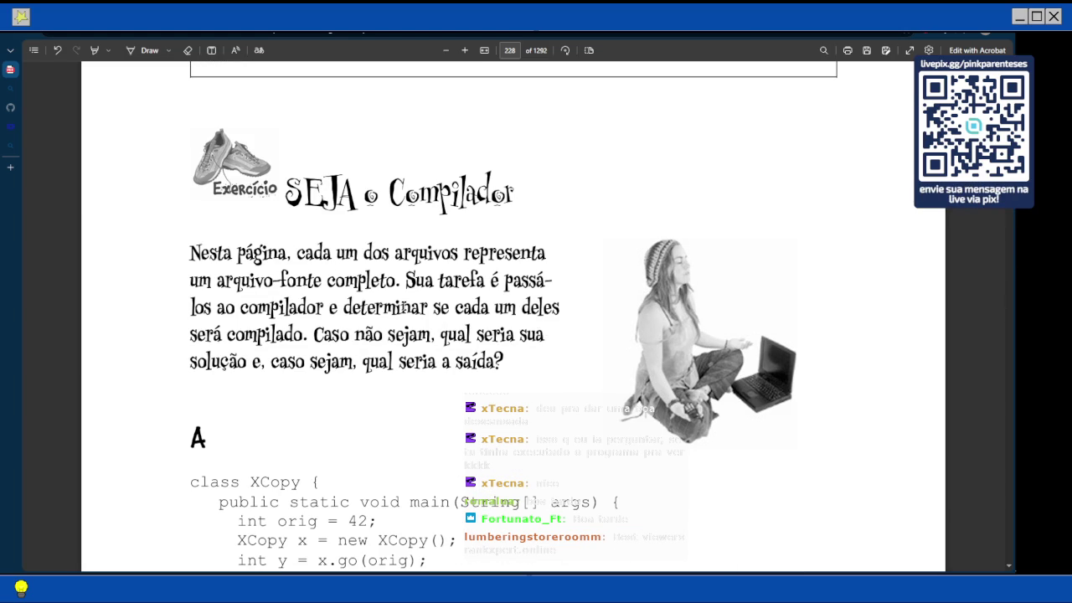
scroll(403, 306, "down", 1)
Select the entire XCopy class code of listing A, from 'class XCopy' to the closing brace
scroll(402, 309, "down", 1)
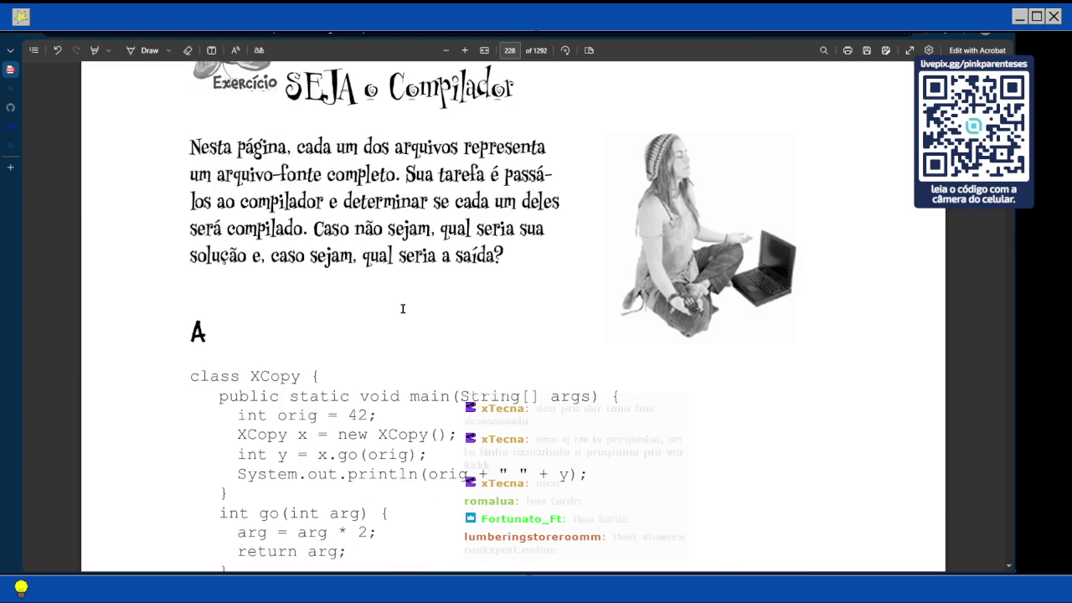
scroll(401, 308, "up", 1)
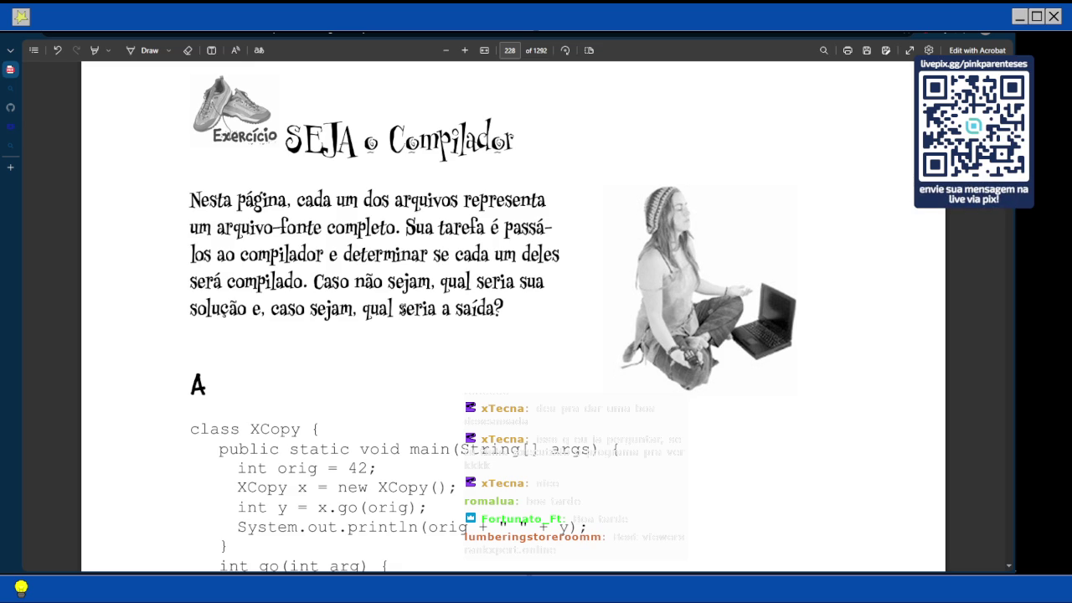
scroll(403, 309, "down", 2)
scroll(402, 306, "down", 1)
scroll(369, 304, "down", 1)
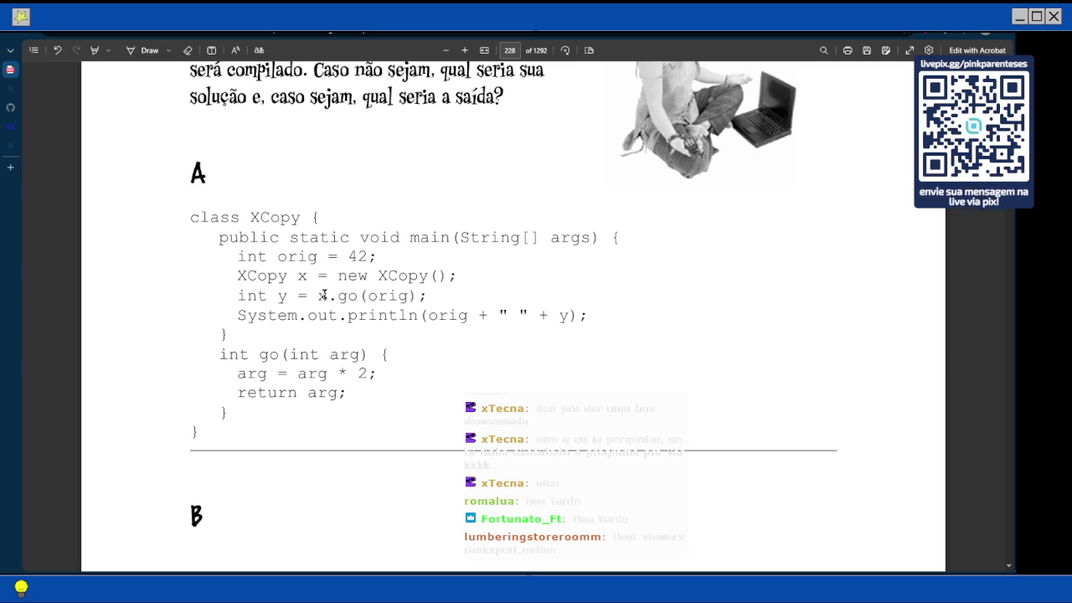
scroll(323, 295, "down", 1)
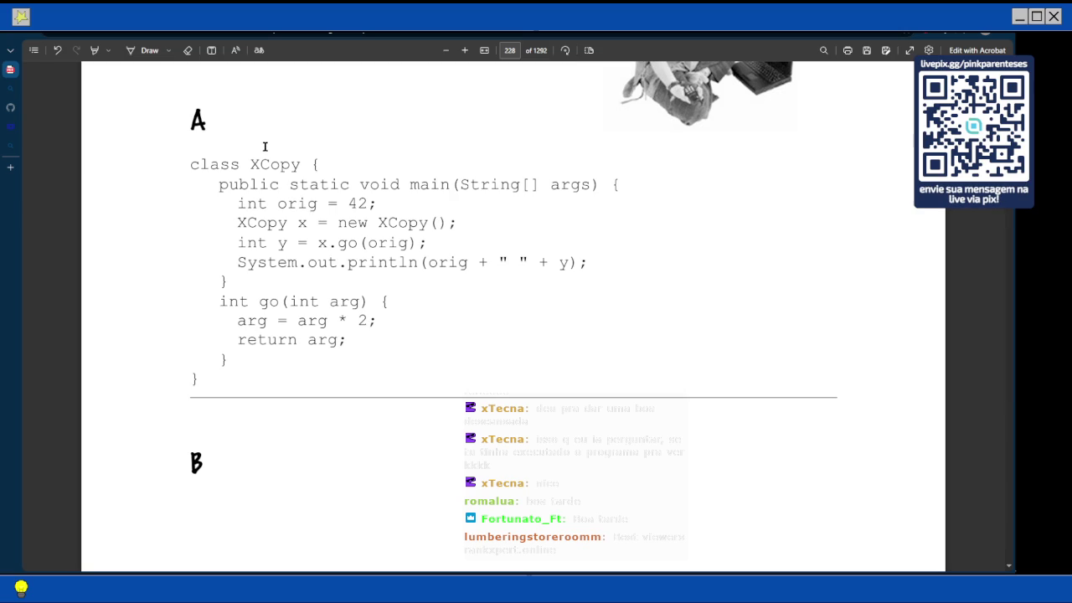
left_click_drag(192, 164, 201, 390)
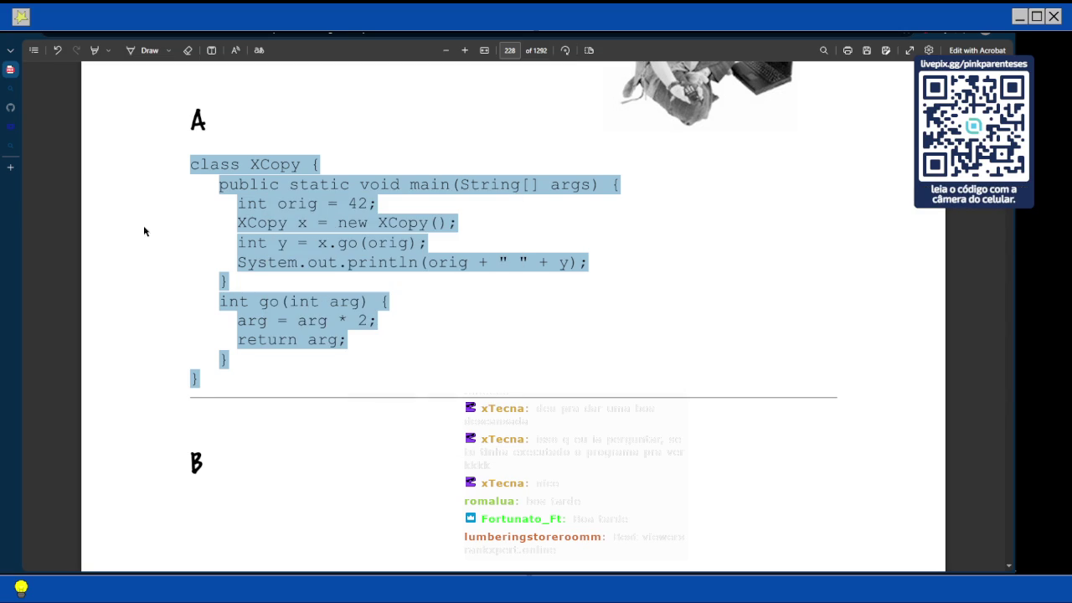
left_click(10, 166)
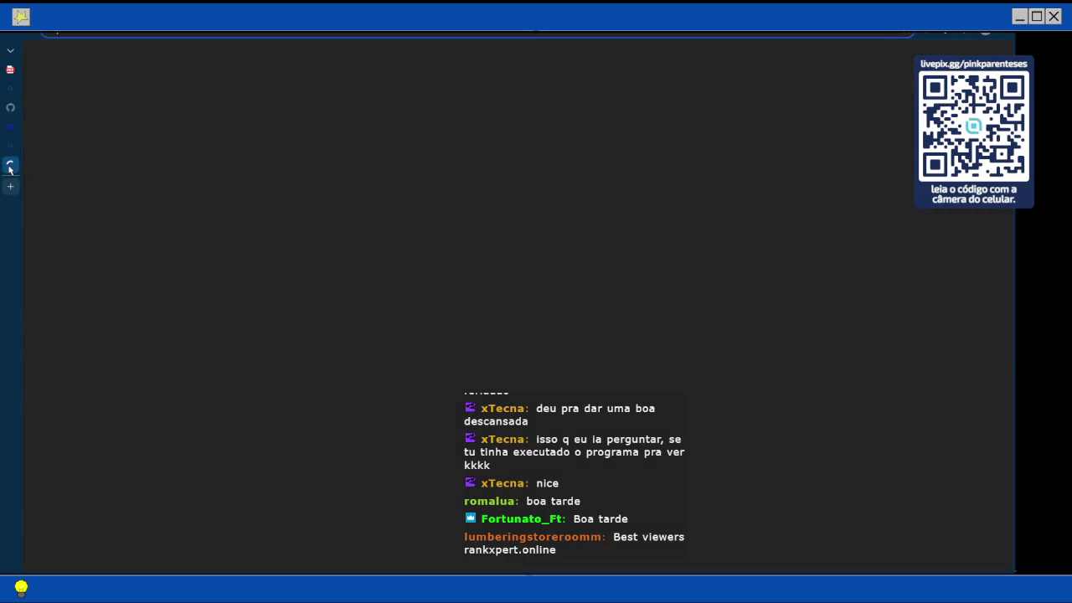
Search Bing for 'gdb' and open the OnlineGDB online compiler result
type("gdb")
key("Return")
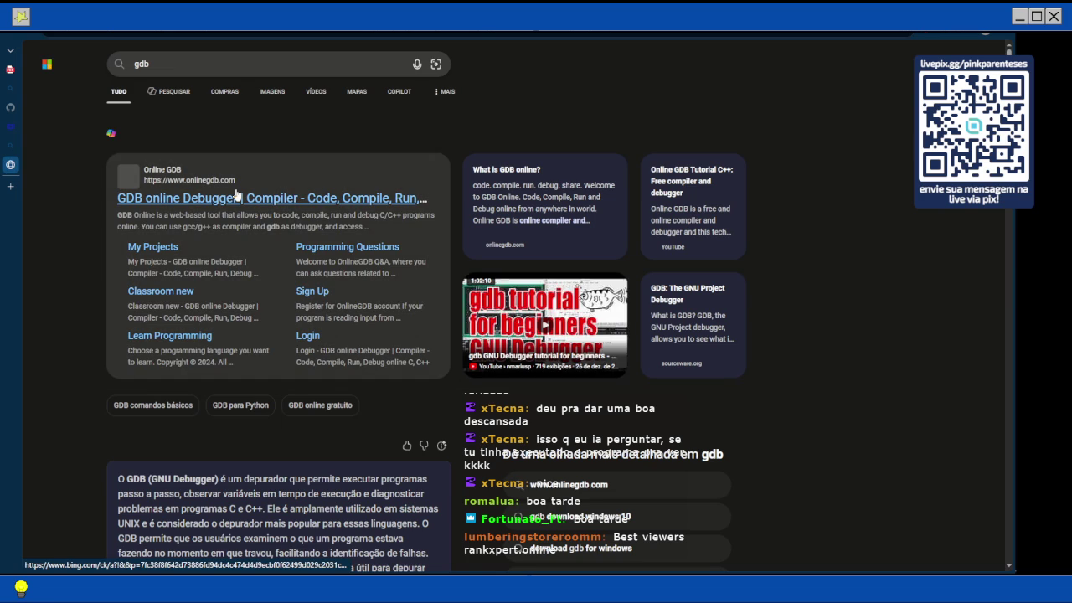
left_click(235, 195)
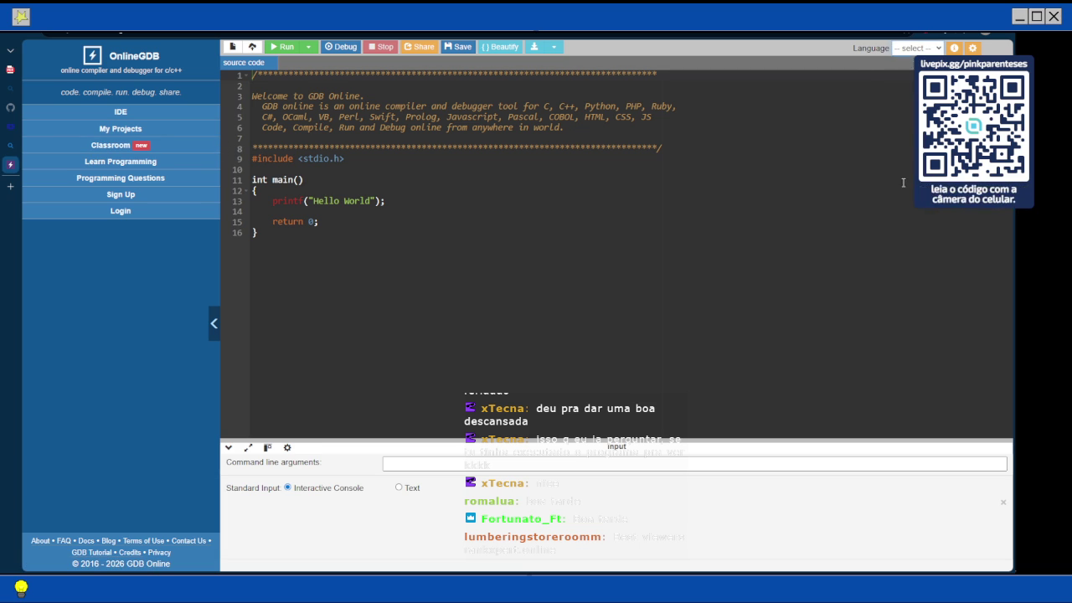
Switch the editor language to Java, paste the XCopy code over the template and auto-format it
left_click(917, 47)
left_click(287, 220)
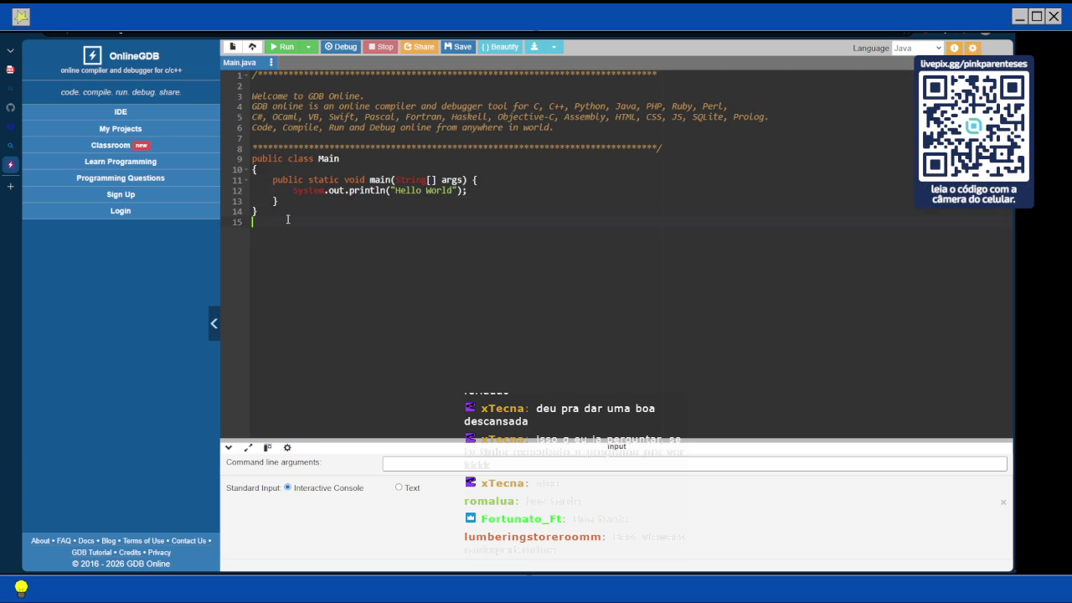
key("ctrl+a")
key("ctrl+v")
key("ctrl+a")
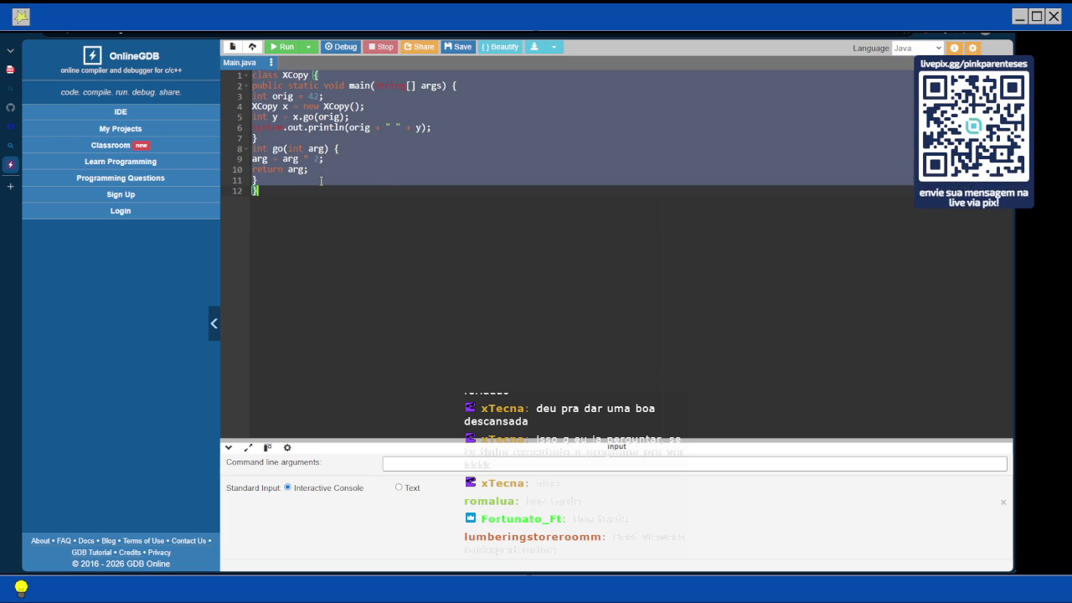
left_click(500, 46)
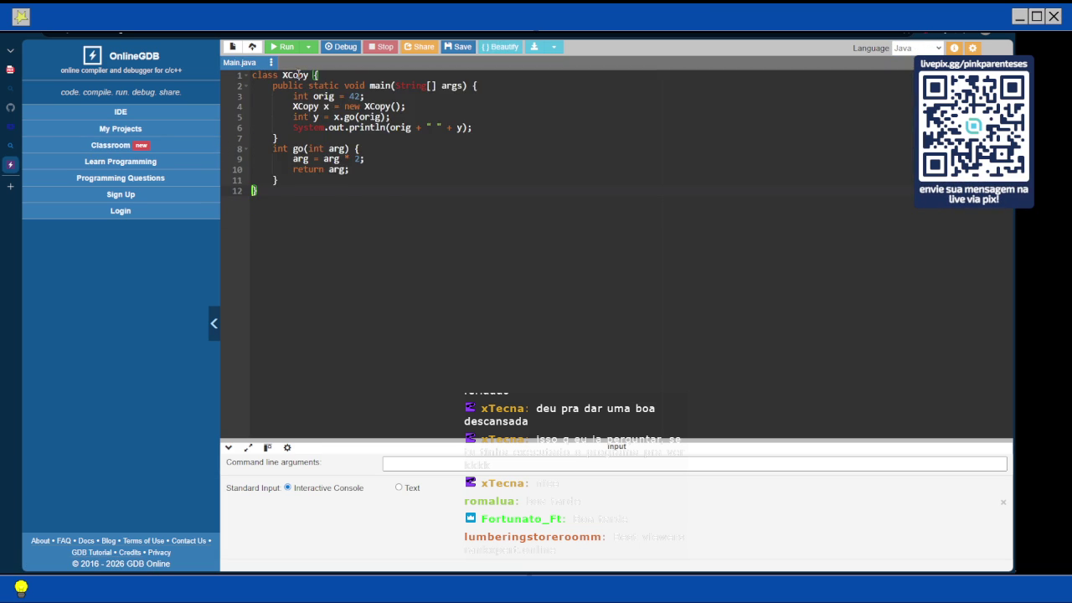
Rename the class on line 1 to Main and compile, getting cannot-find-symbol XCopy errors
key("BackSpace")
key("BackSpace")
key("BackSpace")
key("BackSpace")
key("BackSpace")
type("Main")
key("Escape")
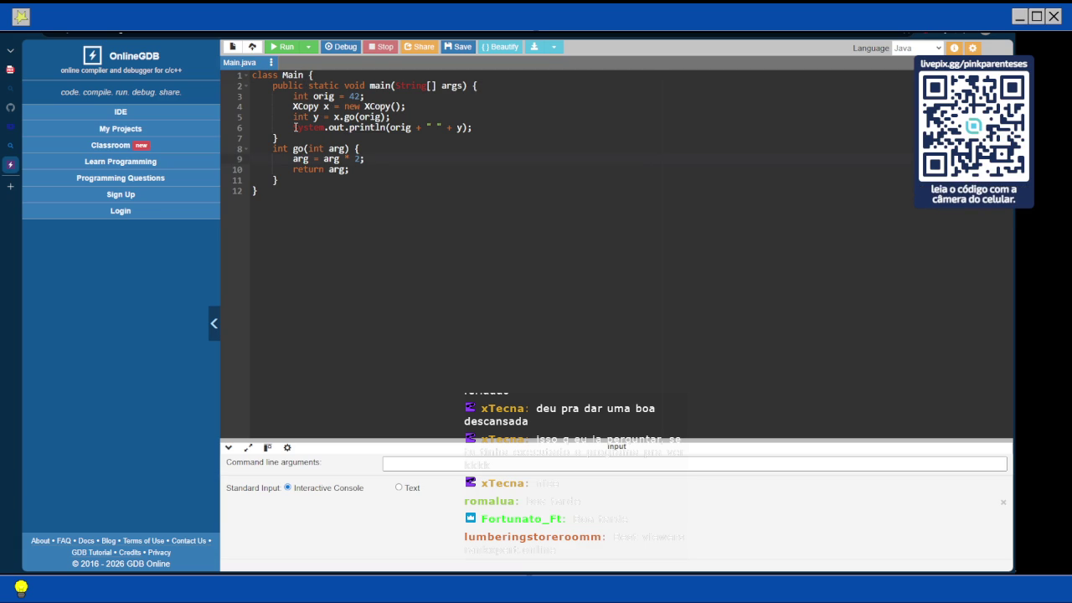
left_click(276, 47)
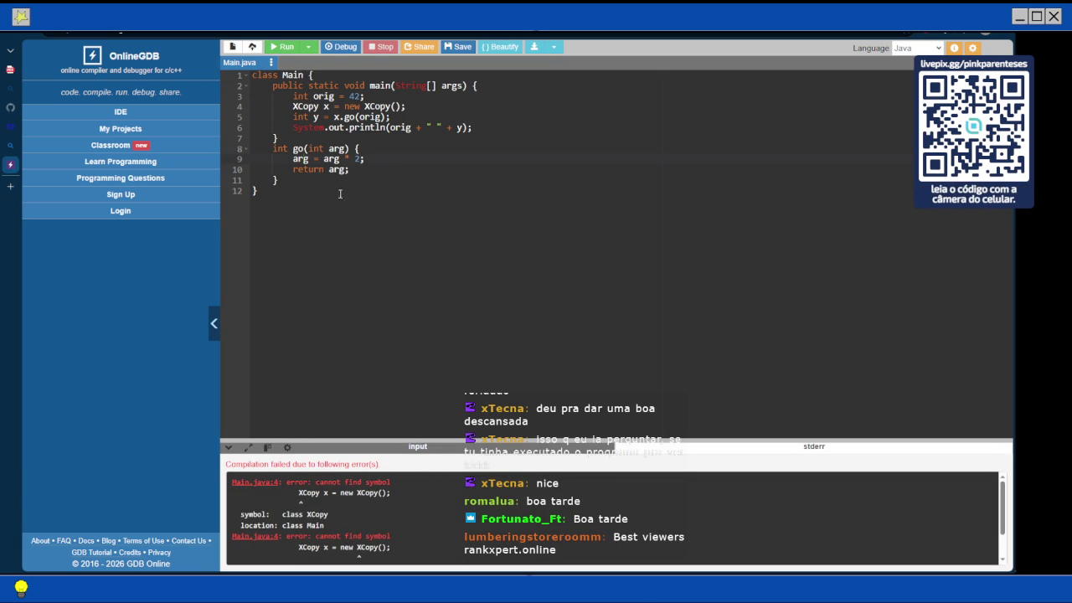
Change the variable type on line 4 from XCopy to Main
key("BackSpace")
key("BackSpace")
key("BackSpace")
key("BackSpace")
key("BackSpace")
type("Mi")
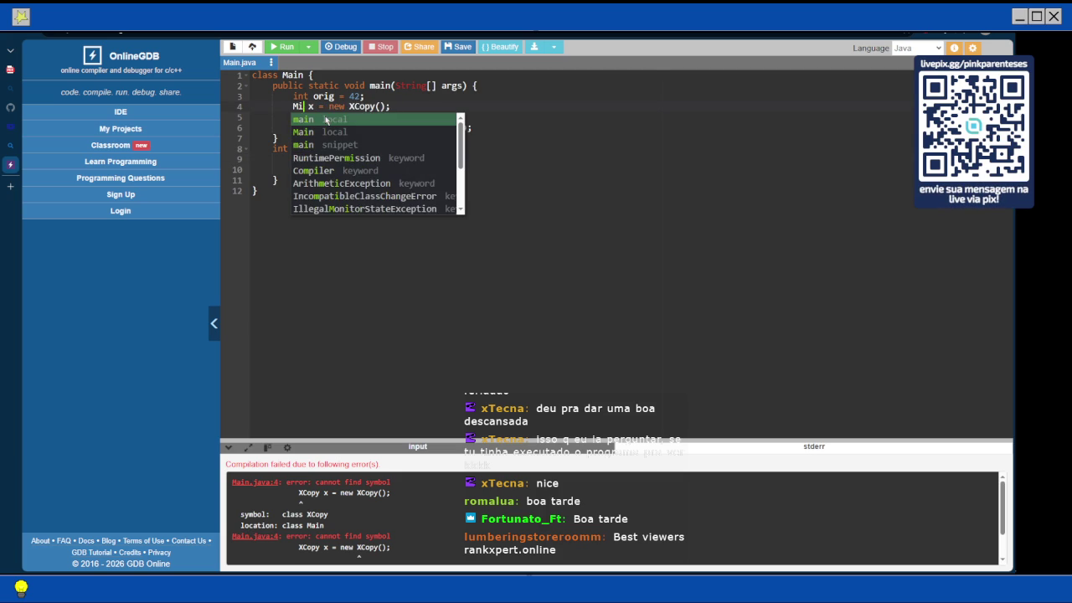
type("in")
key("Escape")
Make the constructor call new Main(), run it to print 42 84, and collapse the sidebar
key("Right")
key("Right")
key("Right")
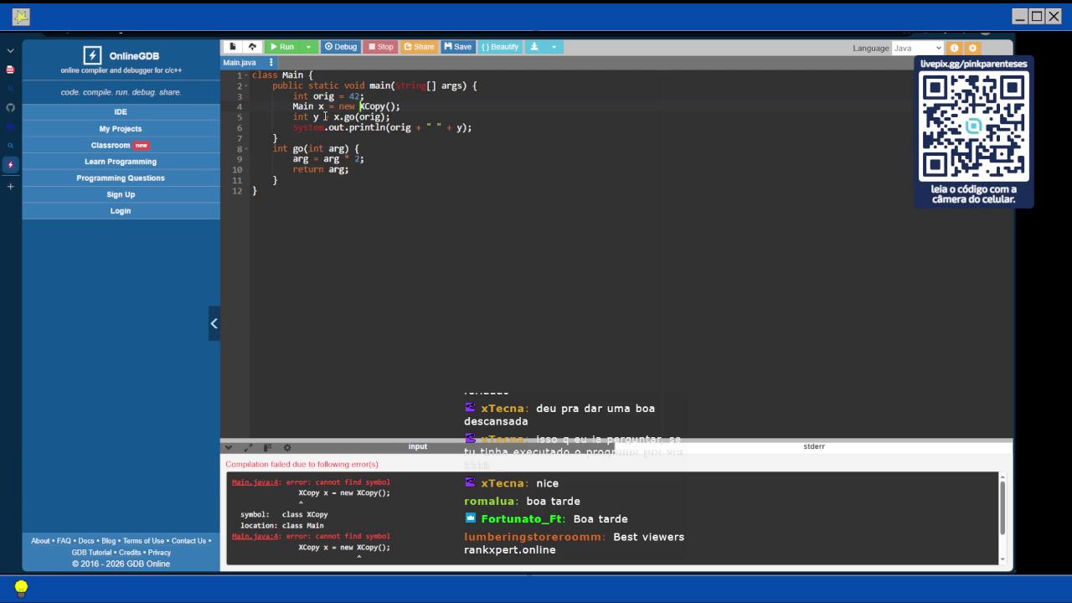
key("shift+Right")
key("shift+Right")
key("shift+Right")
key("shift+Right")
key("shift+Right")
type("Main")
key("Escape")
key("F9")
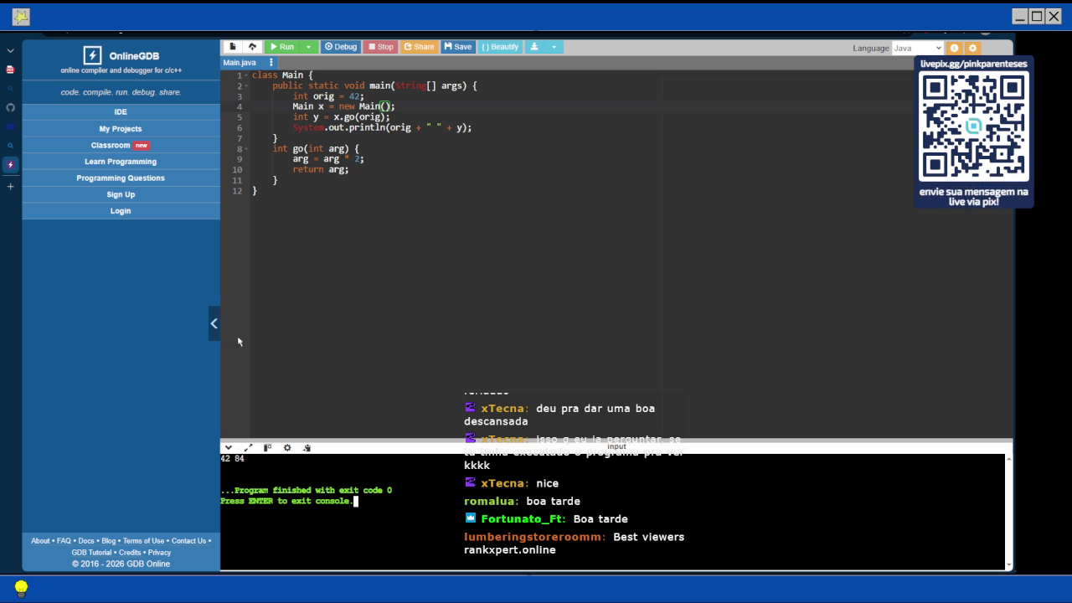
left_click(214, 331)
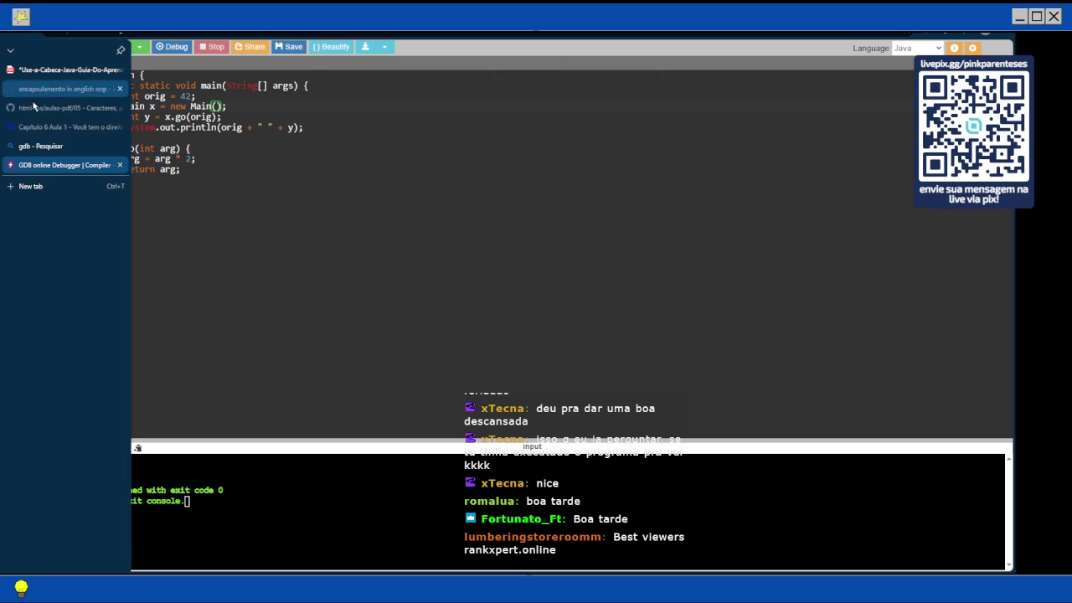
mouse_move(10, 125)
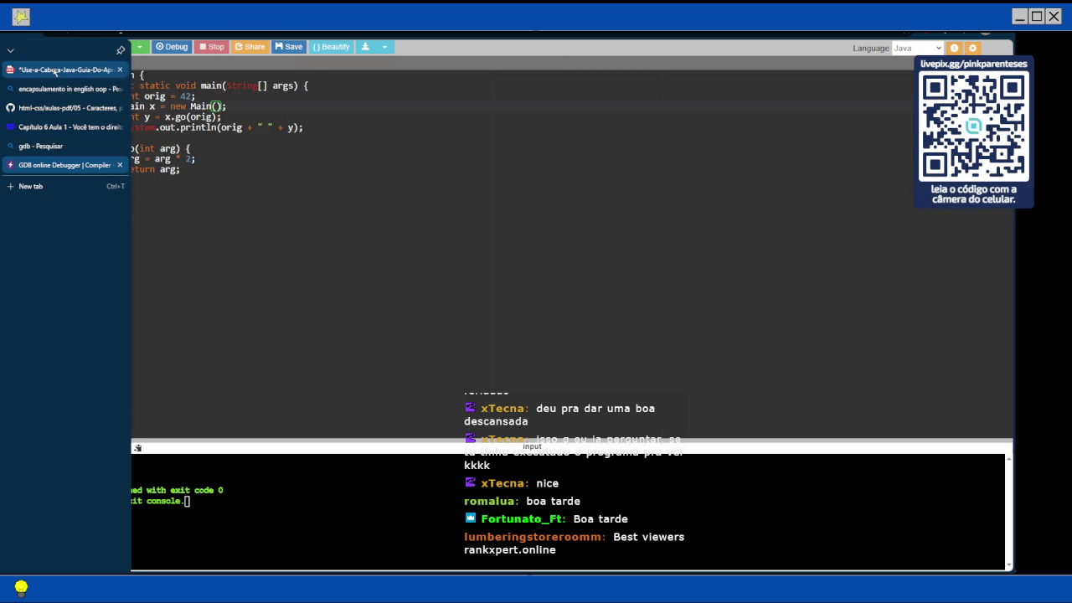
Return to the Head First Java PDF and bring exercise A's XCopy code into view
left_click(50, 69)
scroll(286, 263, "up", 2)
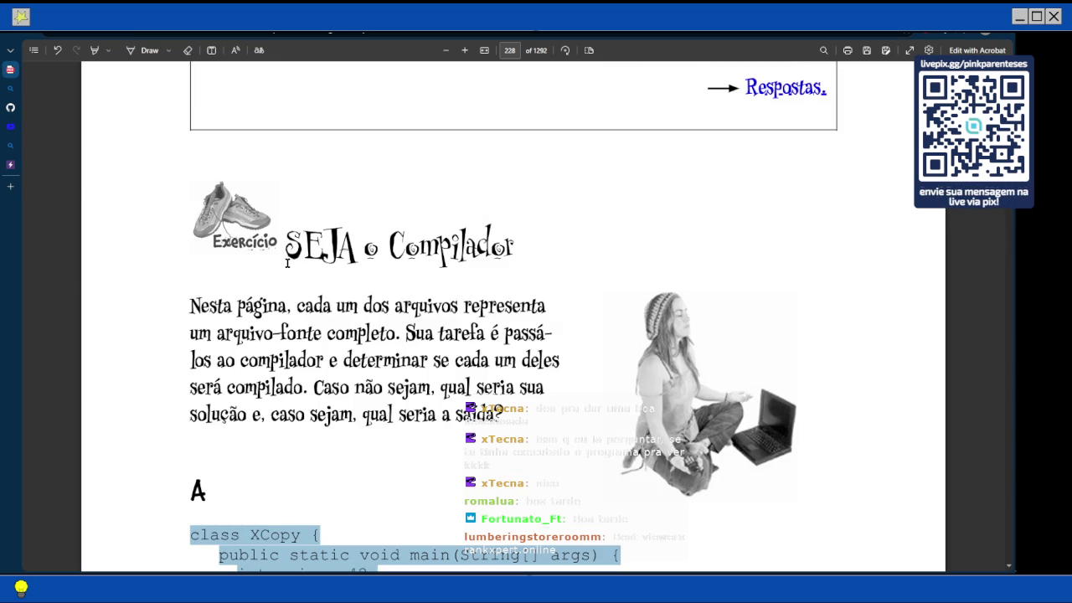
scroll(286, 263, "down", 2)
scroll(287, 263, "down", 2)
scroll(287, 263, "up", 1)
scroll(286, 263, "down", 2)
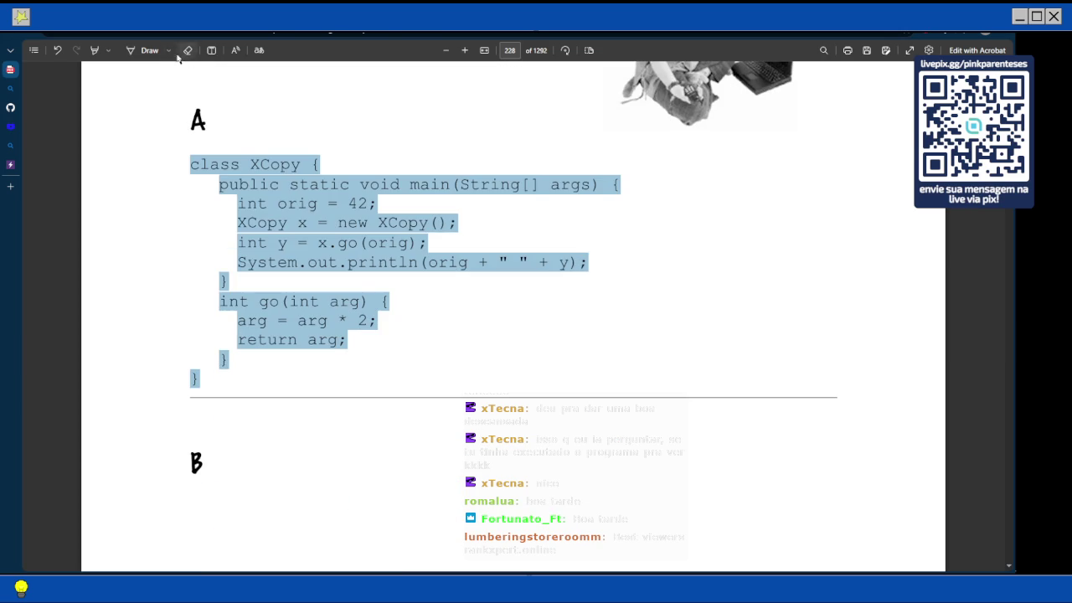
Add the text note 'compila sem problemas. 42 84' beside the XCopy code
left_click(211, 50)
left_click(629, 247)
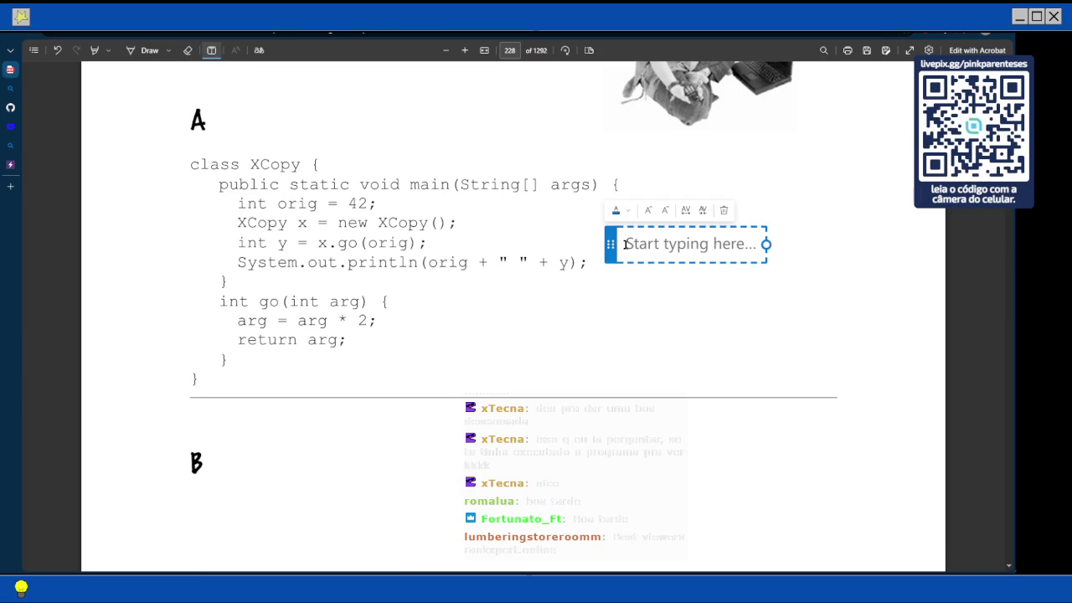
type("43")
key("BackSpace")
key("BackSpace")
type("compila")
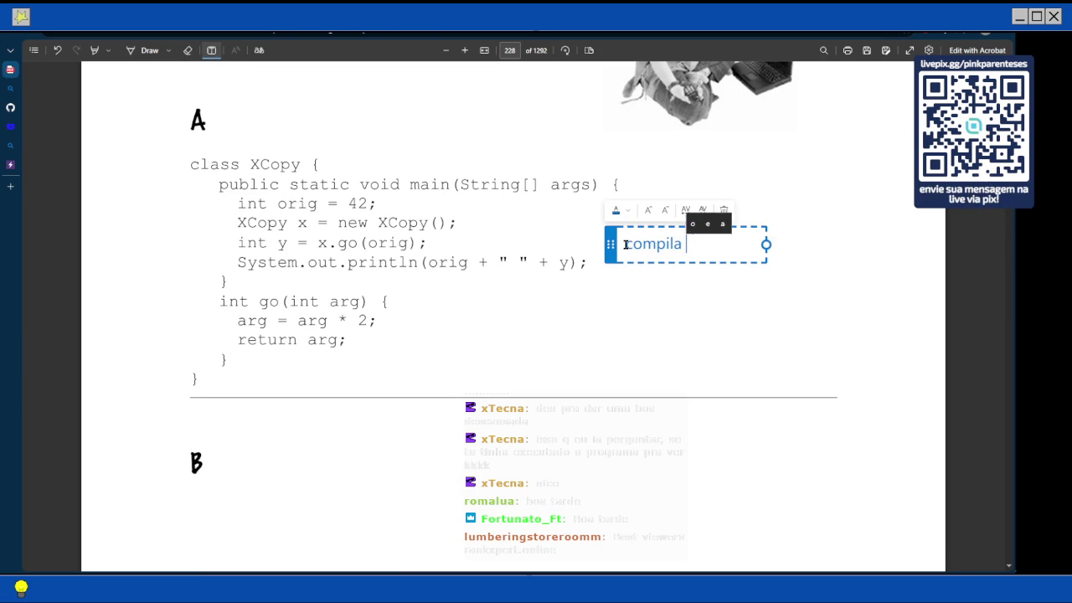
type(" sem rpble")
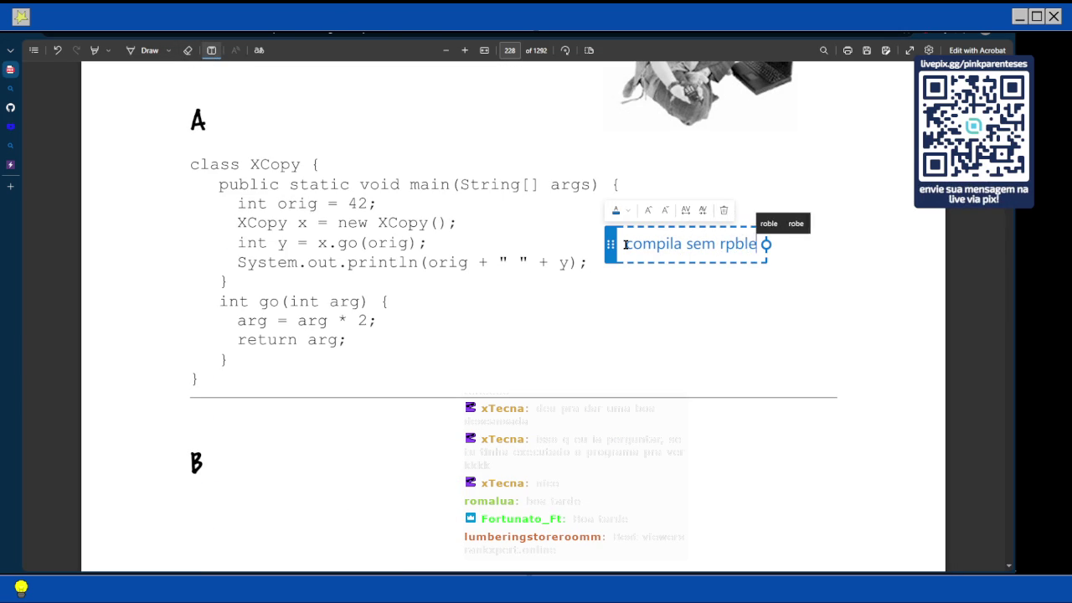
key("BackSpace")
key("BackSpace")
key("BackSpace")
type("rp")
key("BackSpace")
key("BackSpace")
type("problem")
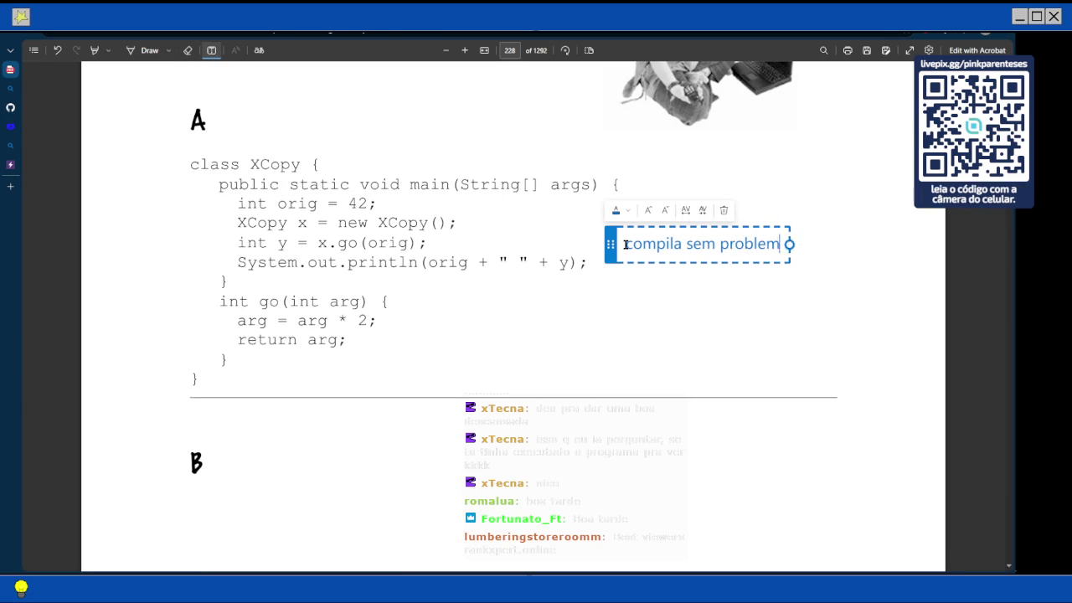
type("as.")
key("Return")
type("42 ")
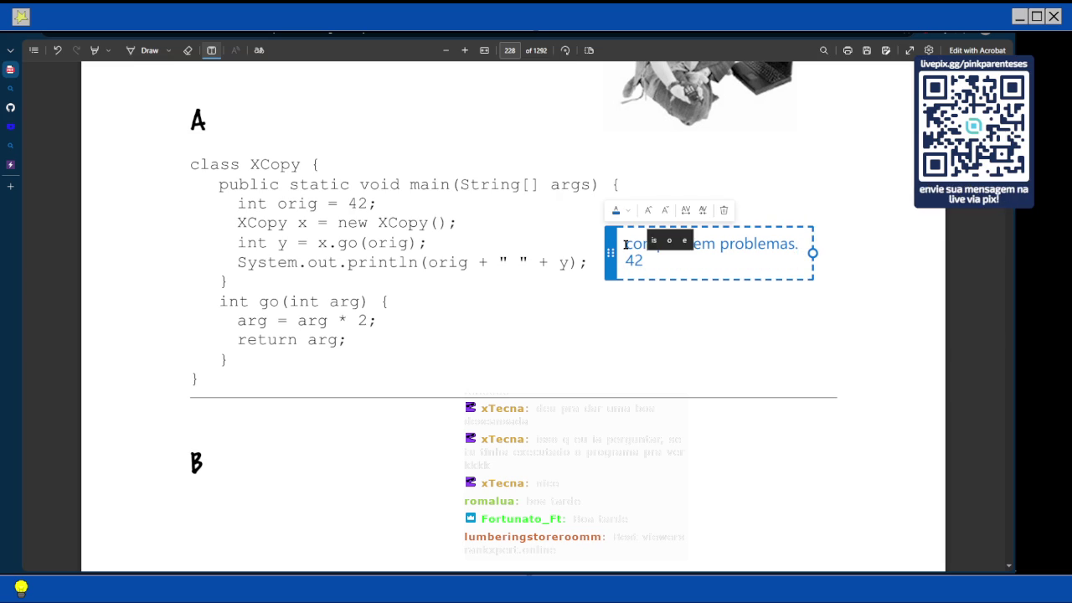
type("84")
key("Escape")
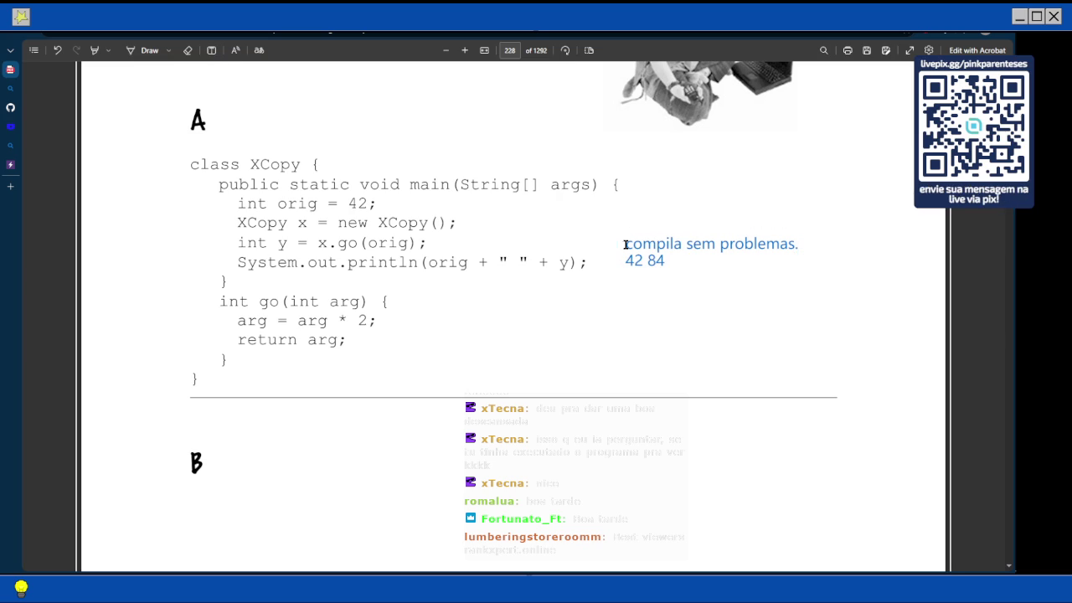
Scroll down to the Clock exercise code on page 229
scroll(592, 323, "down", 3)
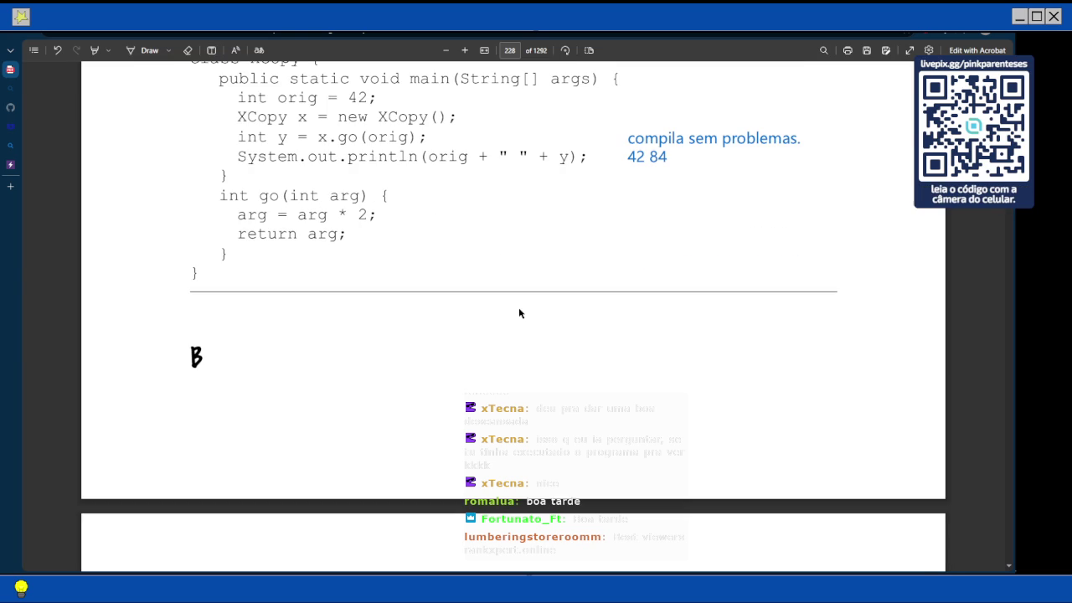
scroll(228, 268, "down", 6)
scroll(228, 267, "down", 1)
scroll(228, 268, "down", 1)
scroll(228, 268, "up", 8)
scroll(228, 268, "down", 11)
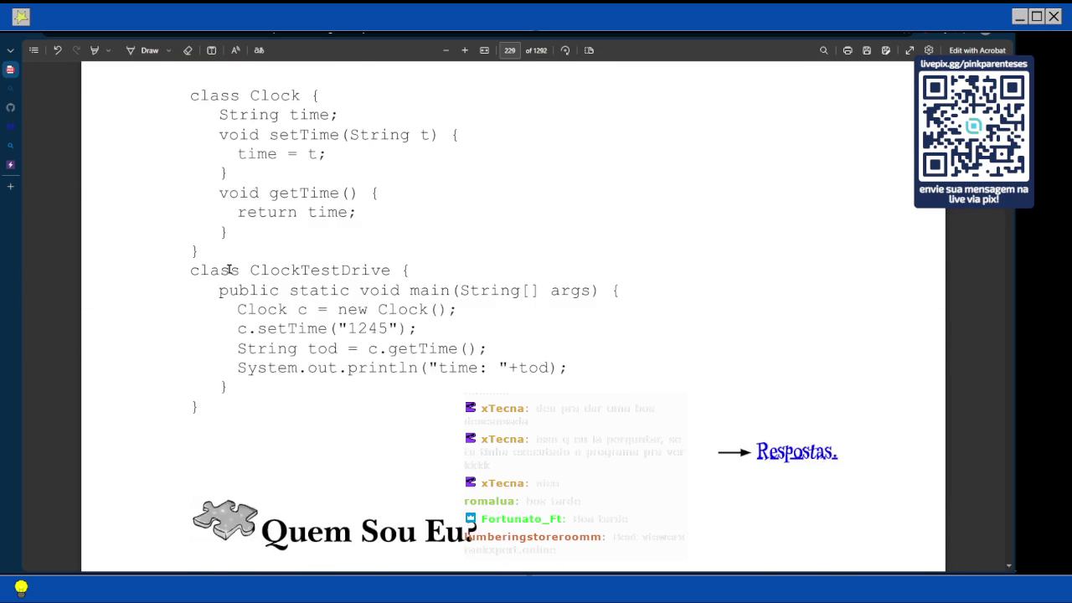
scroll(229, 268, "up", 2)
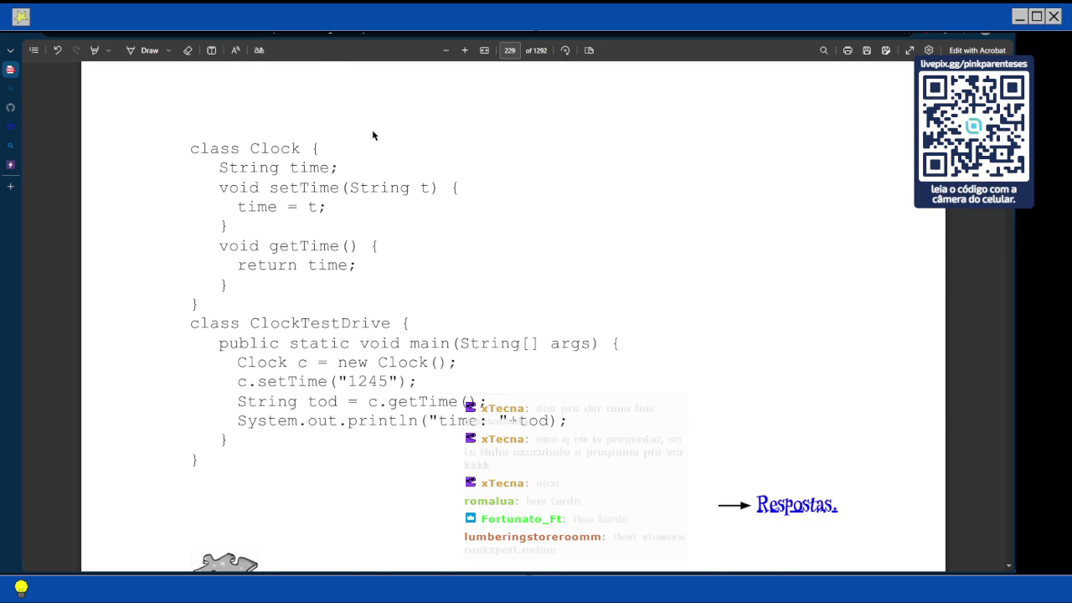
scroll(373, 134, "down", 3)
scroll(372, 131, "up", 4)
scroll(373, 131, "down", 1)
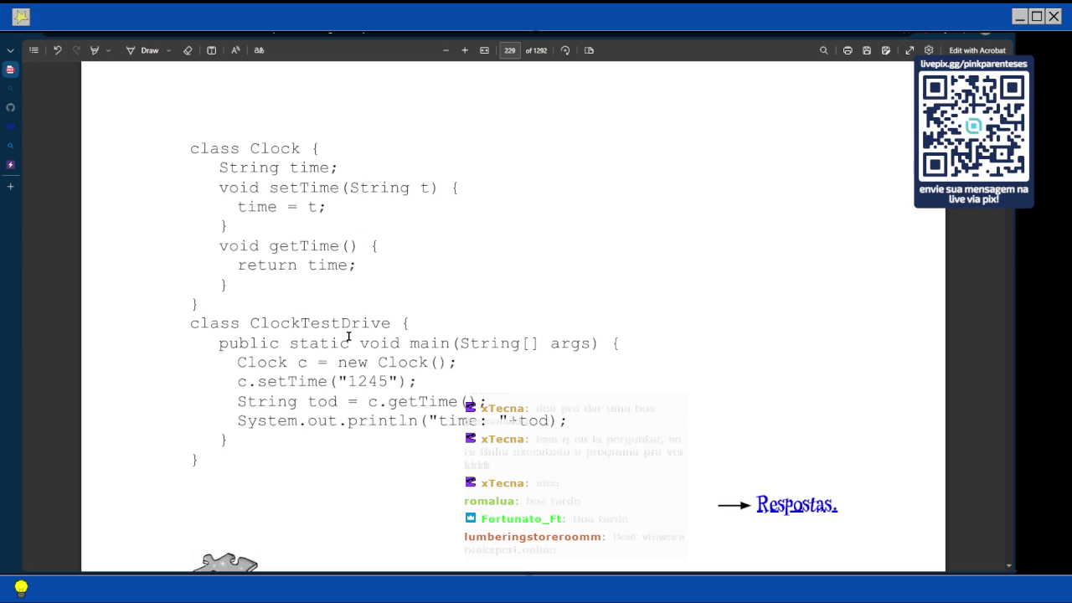
scroll(347, 326, "down", 1)
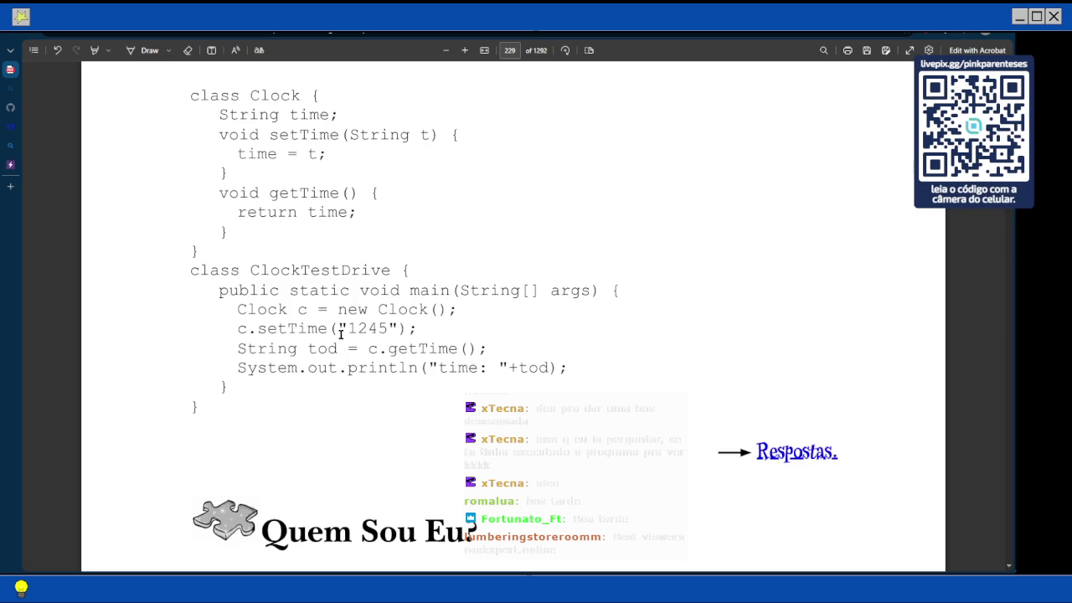
scroll(346, 296, "down", 2)
scroll(347, 295, "up", 2)
scroll(506, 392, "down", 2)
scroll(501, 390, "up", 3)
Copy the Clock exercise code from the PDF
left_click_drag(189, 144, 199, 462)
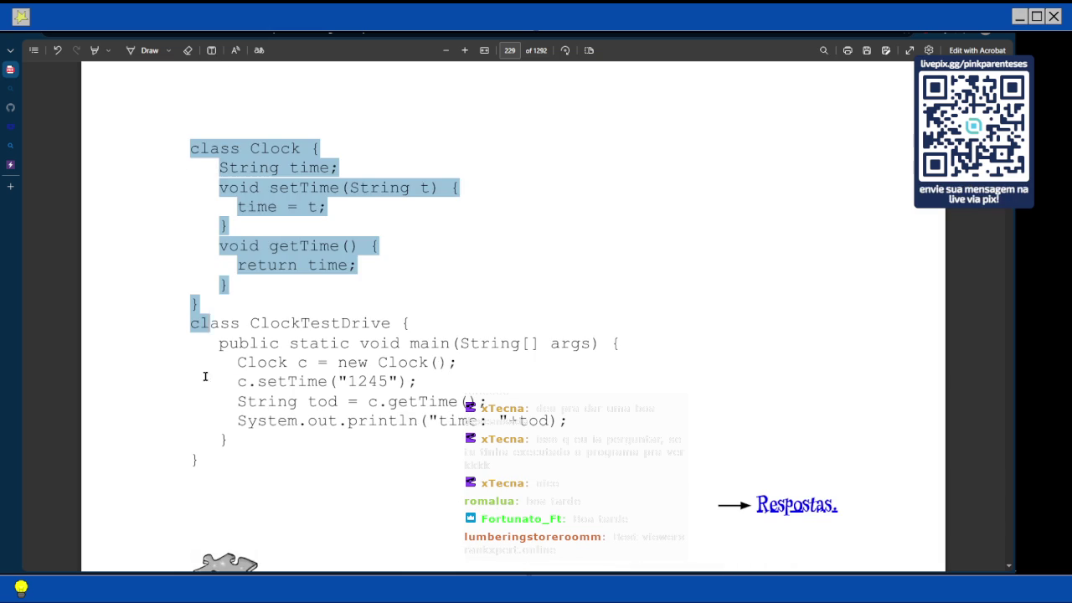
right_click(307, 355)
left_click(335, 150)
Paste the Clock code over all the OnlineGDB code and beautify it
left_click(14, 164)
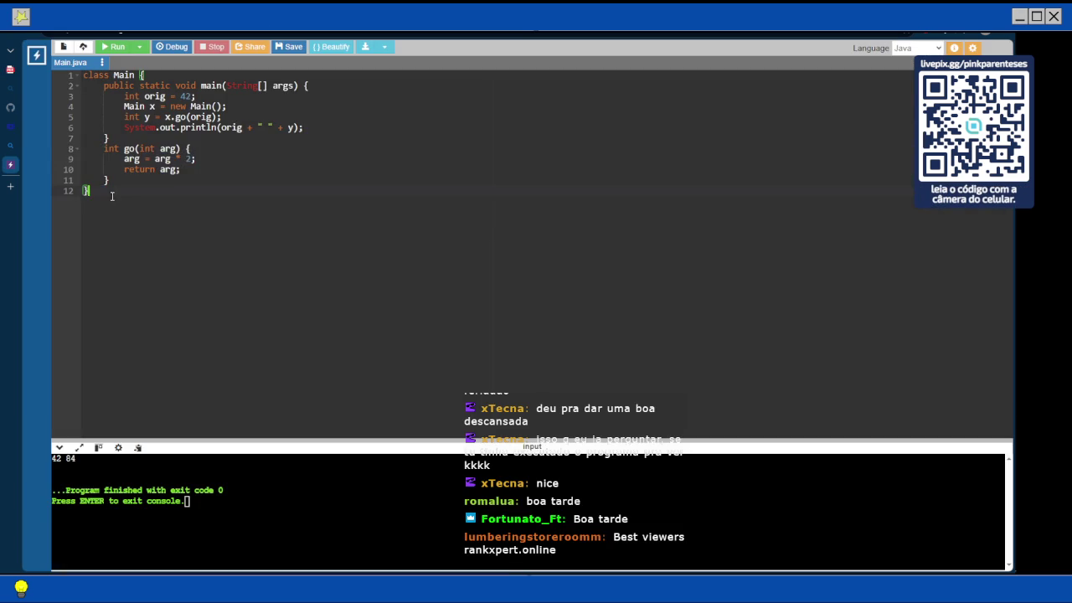
left_click_drag(89, 191, 87, 73)
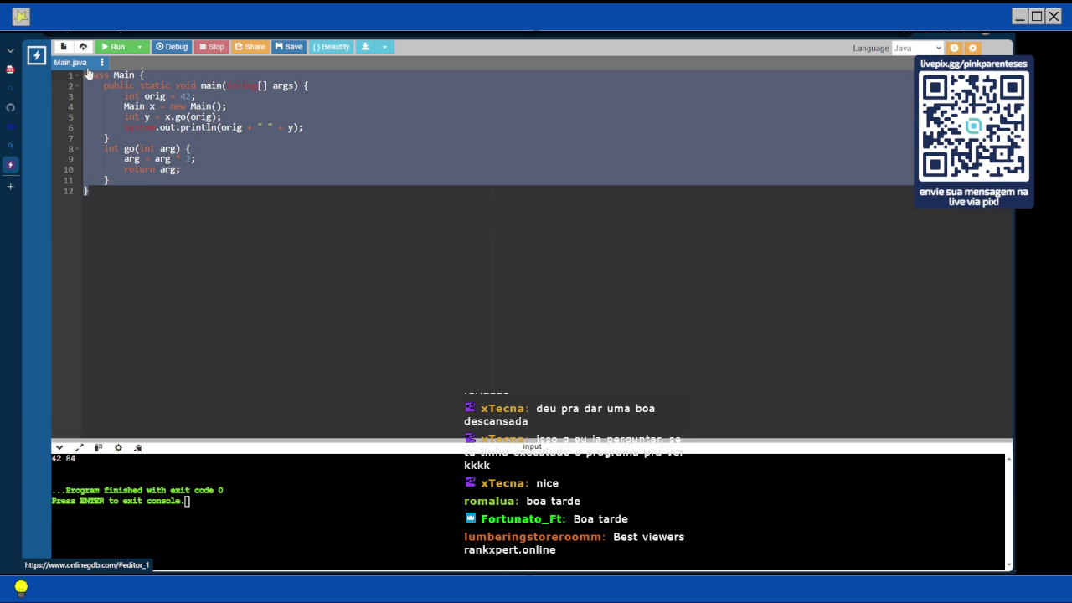
type("class Clock { String time; void setTime(String t) { time = t; } void getTime() { return time; } } class ClockTestDrive { public static void main(String[] args) { Clock c = new Clock(); c.setTime(\"1245\"); String tod = c.getTime(); System.out.println(\"time: \"+tod); } }")
left_click(331, 46)
mouse_move(10, 152)
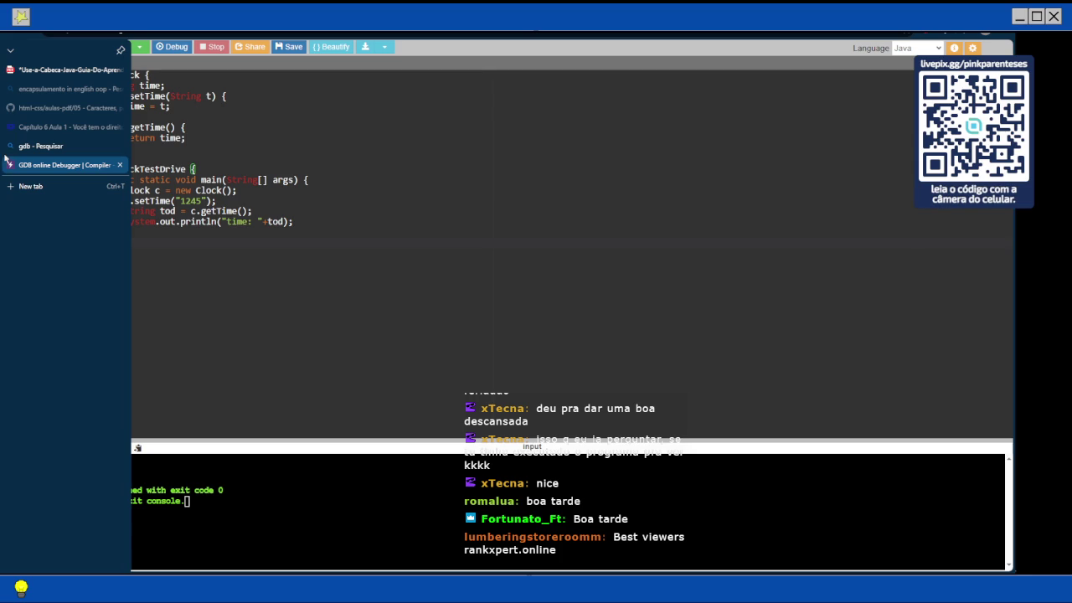
Cut the ClockTestDrive class out of the file
left_click(189, 230)
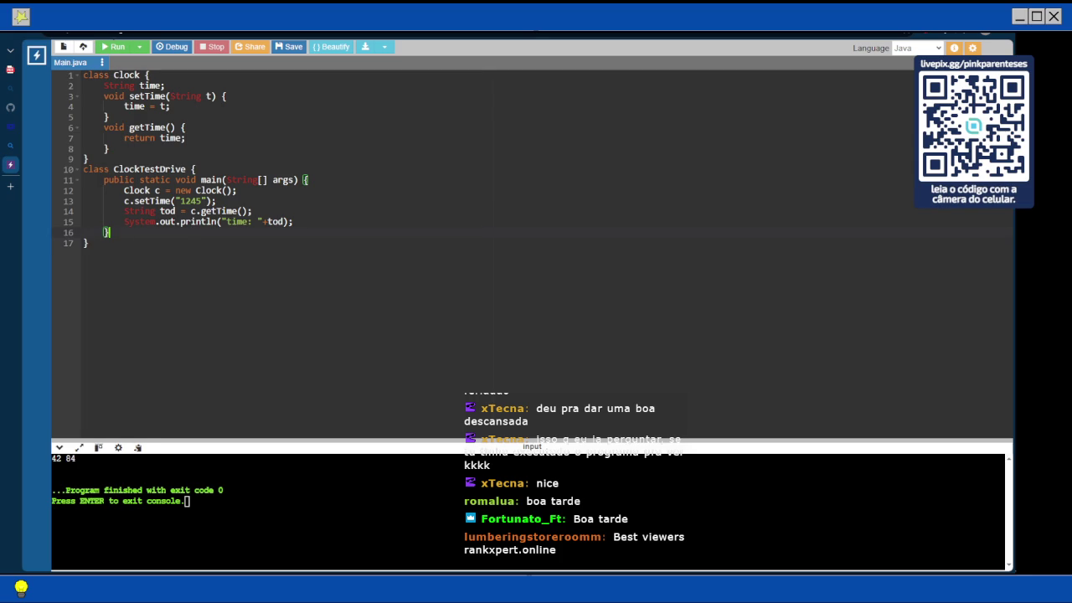
left_click_drag(84, 244, 83, 168)
key("ctrl+x")
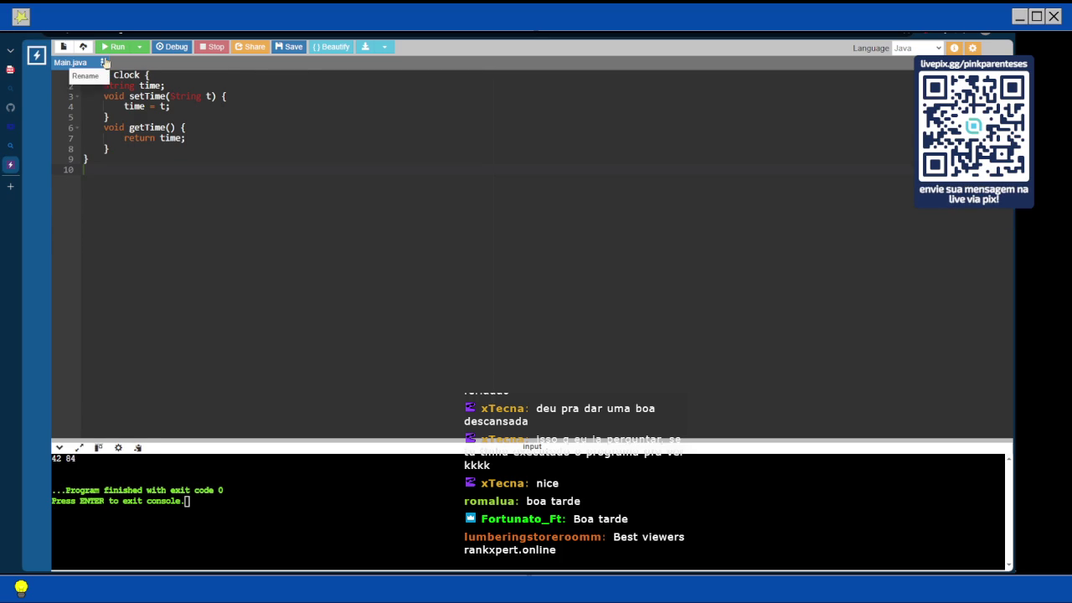
Rename the source file Main.java to Clock.java
left_click(99, 77)
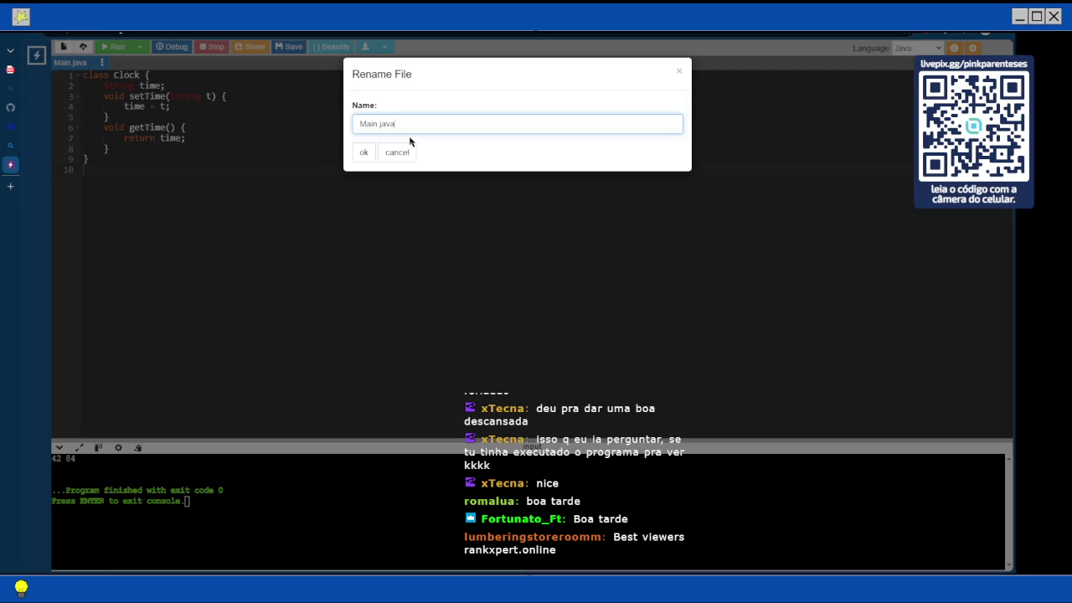
type("Cl")
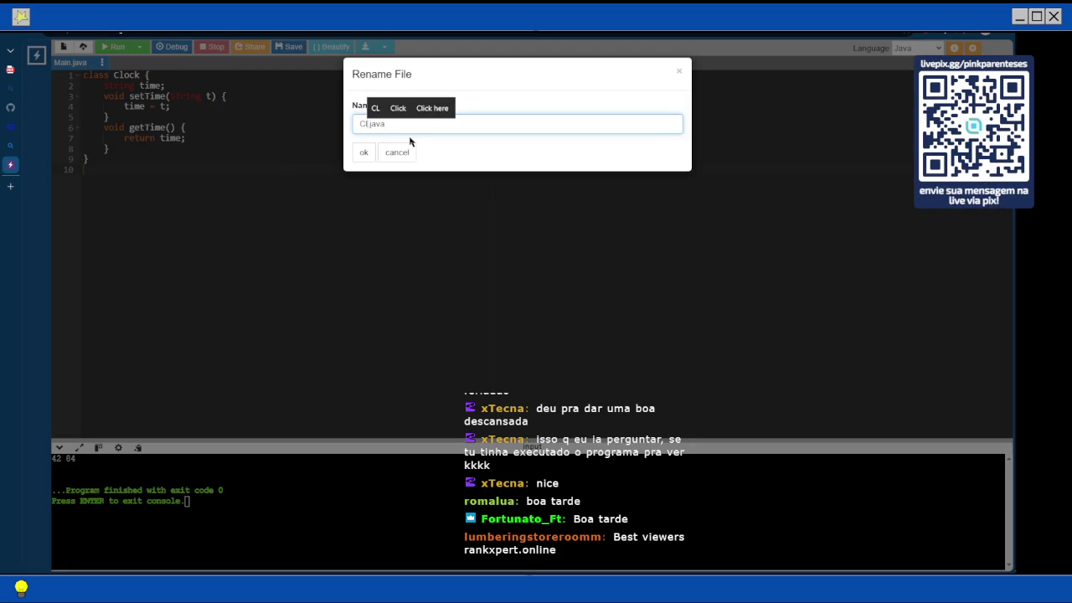
type("ock")
key("Return")
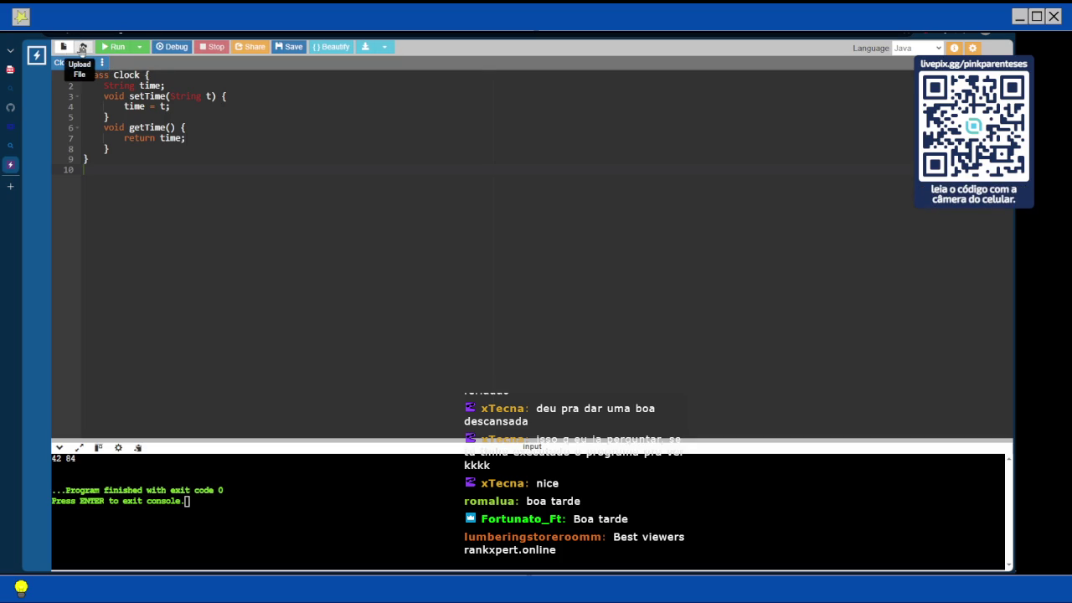
Create ClockTestDrive.java, paste the ClockTestDrive class into it, and compile the program
left_click(92, 49)
type("C")
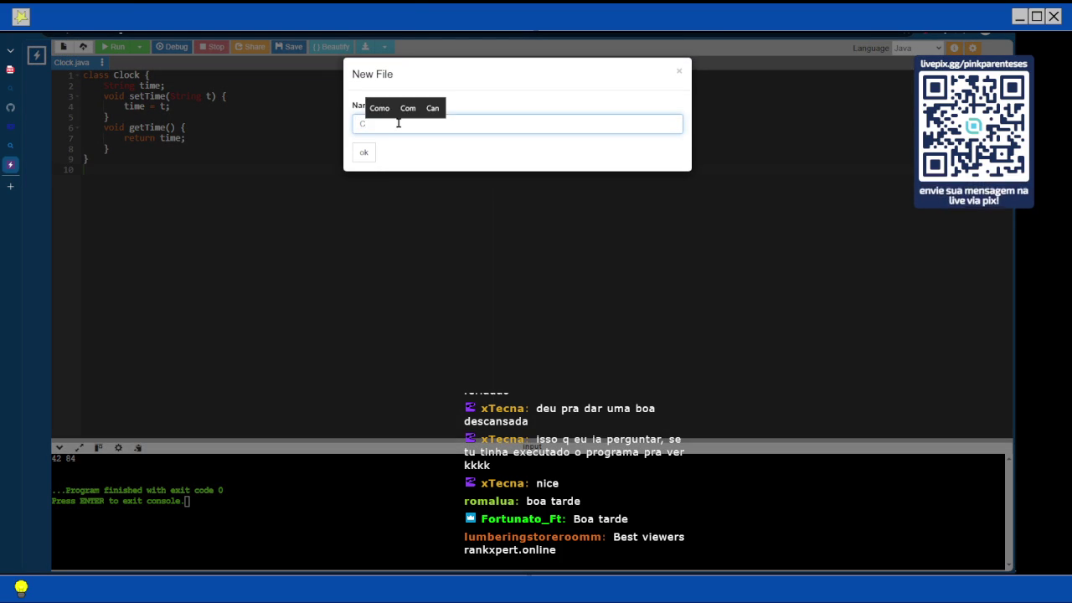
type("lockTe")
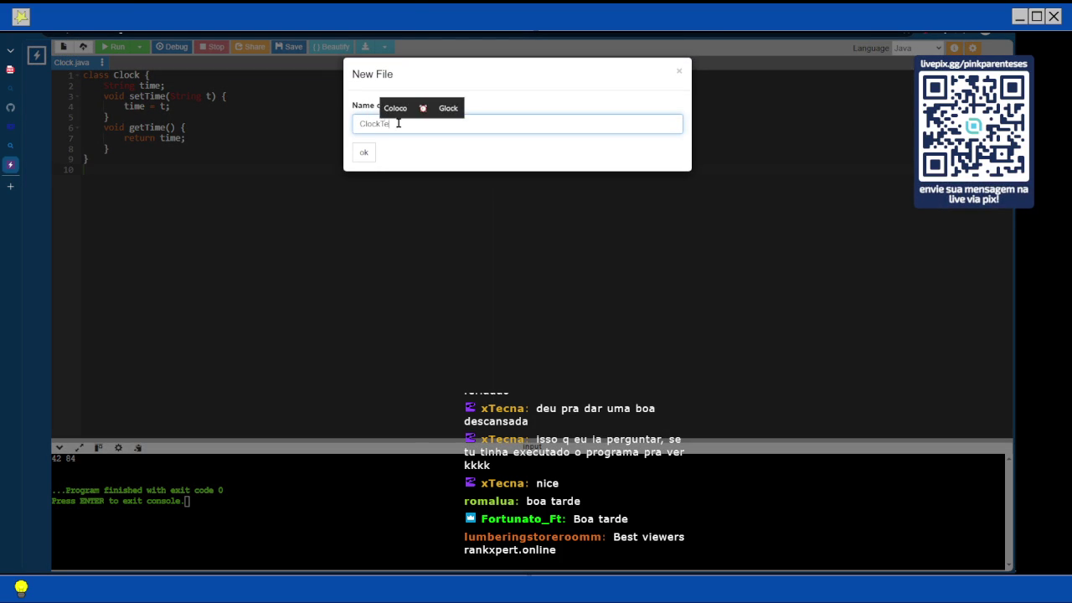
type("stDrive")
key("Return")
key("ctrl+v")
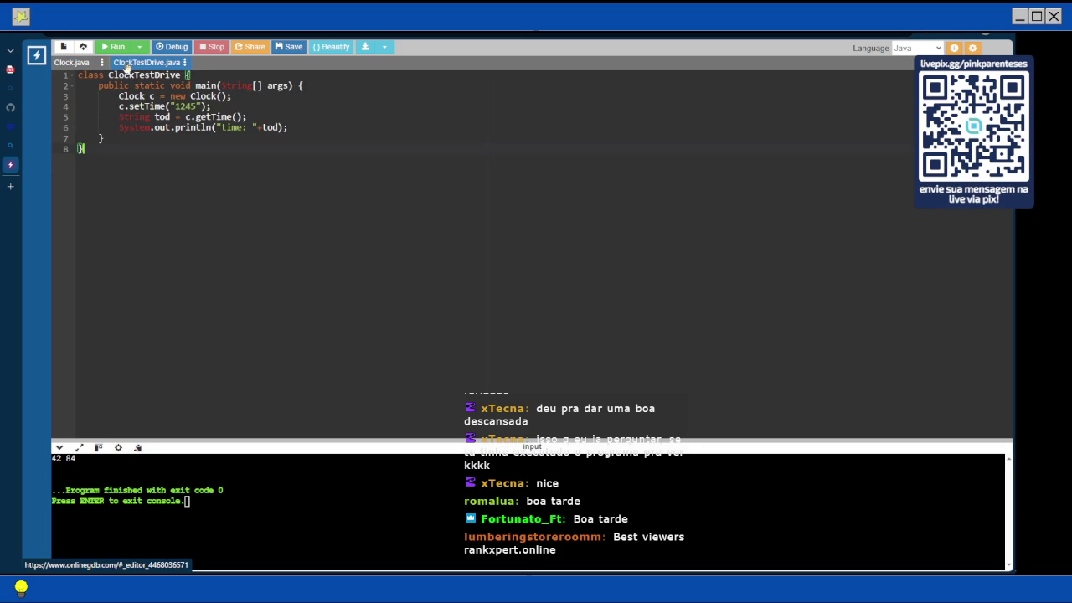
left_click(116, 47)
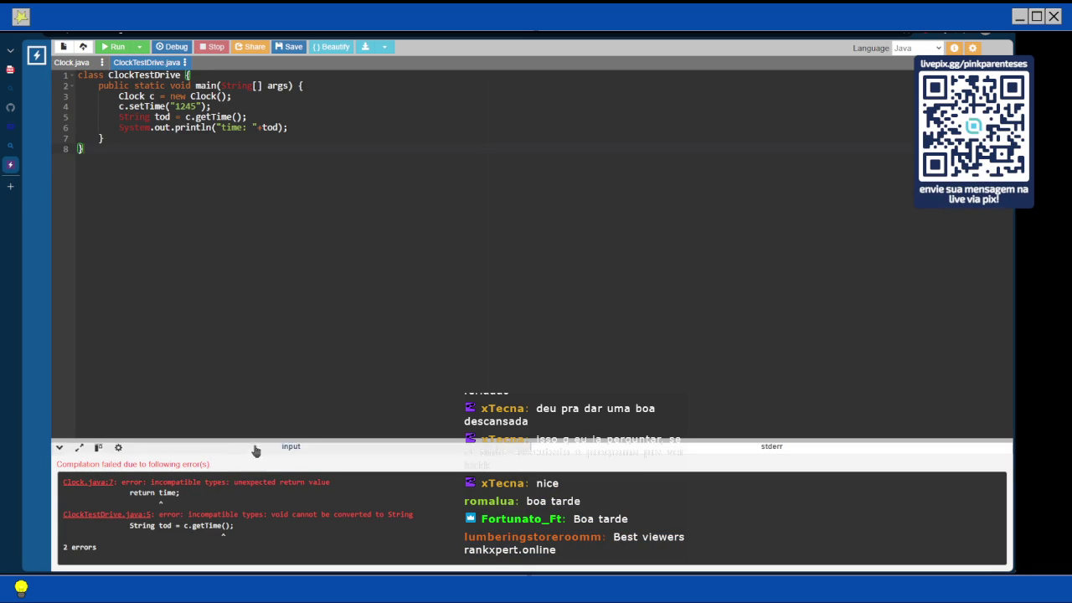
Enlarge the error output and change getTime's declaration in Clock.java to public int
left_click_drag(276, 456, 274, 382)
left_click(71, 62)
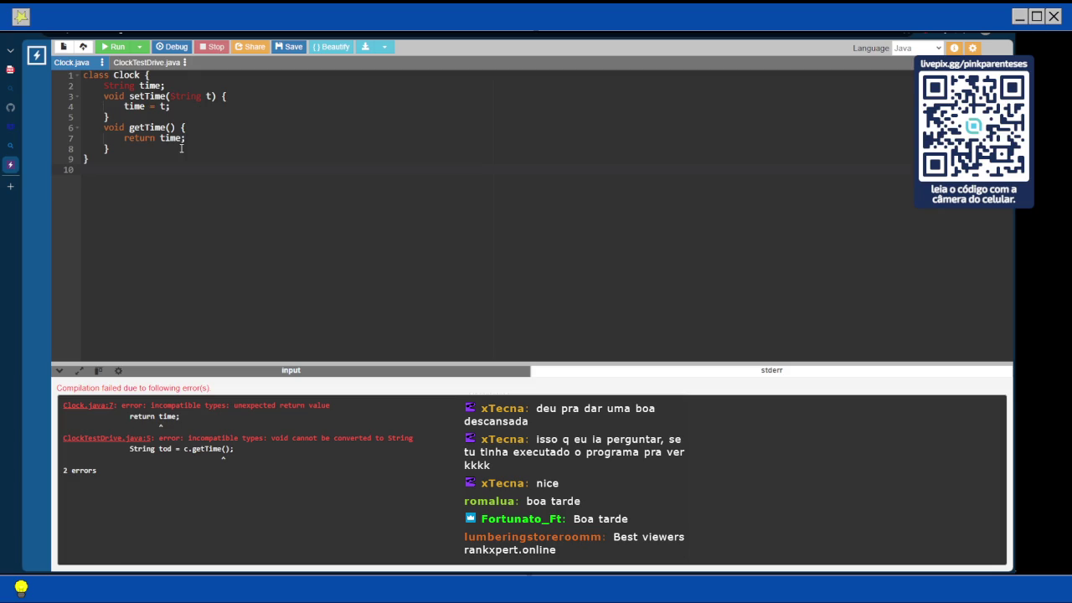
left_click(124, 126)
key("BackSpace")
key("BackSpace")
key("BackSpace")
key("BackSpace")
key("BackSpace")
type("int ")
type("public")
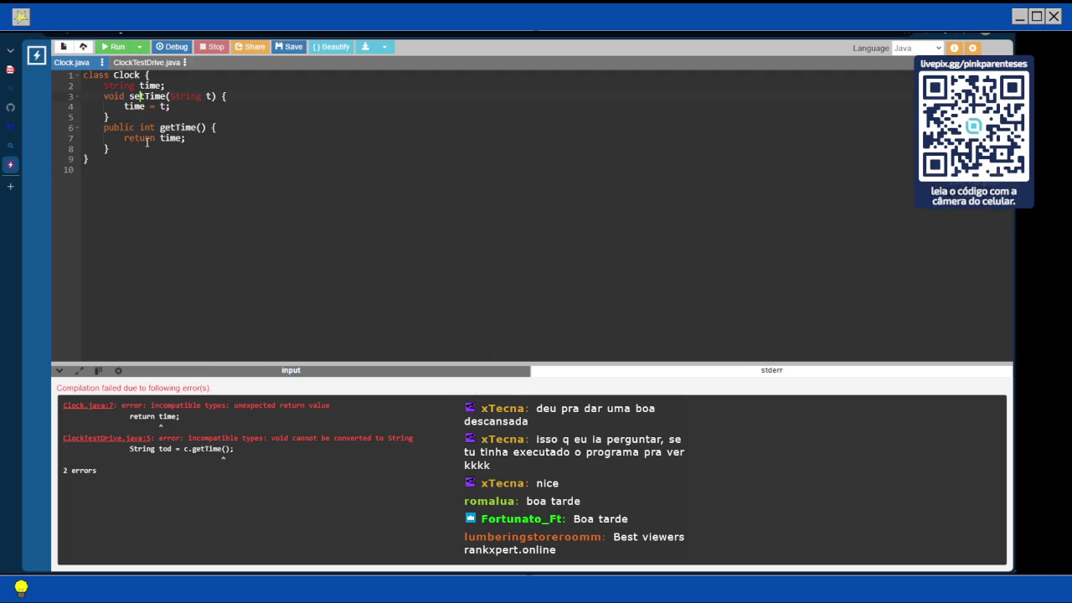
Add public before the setTime declaration and go back to ClockTestDrive.java
key("Up")
key("Up")
key("Up")
key("Home")
type("public")
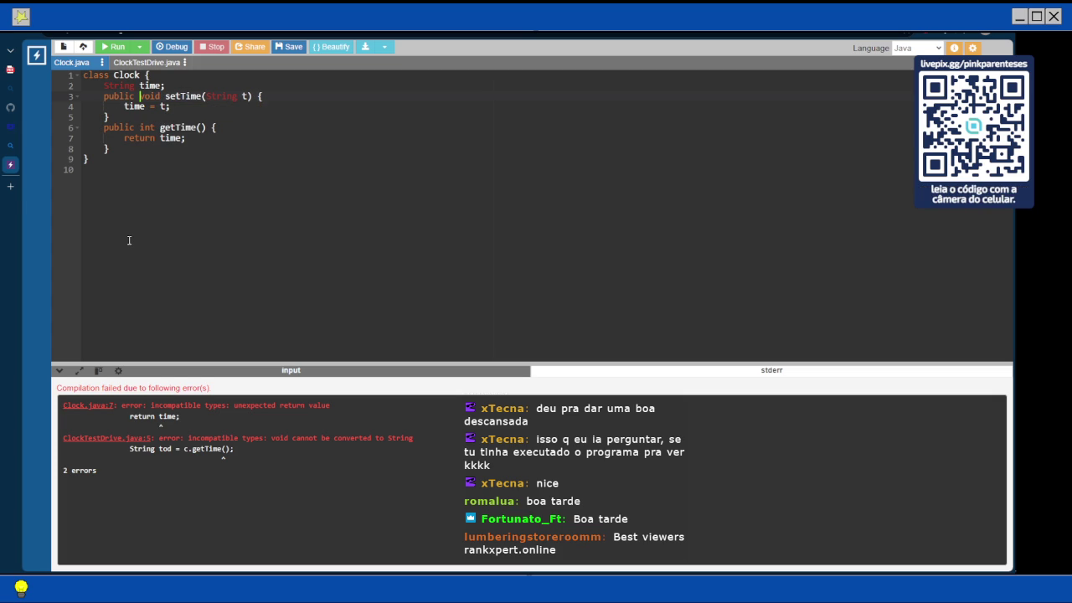
left_click(133, 65)
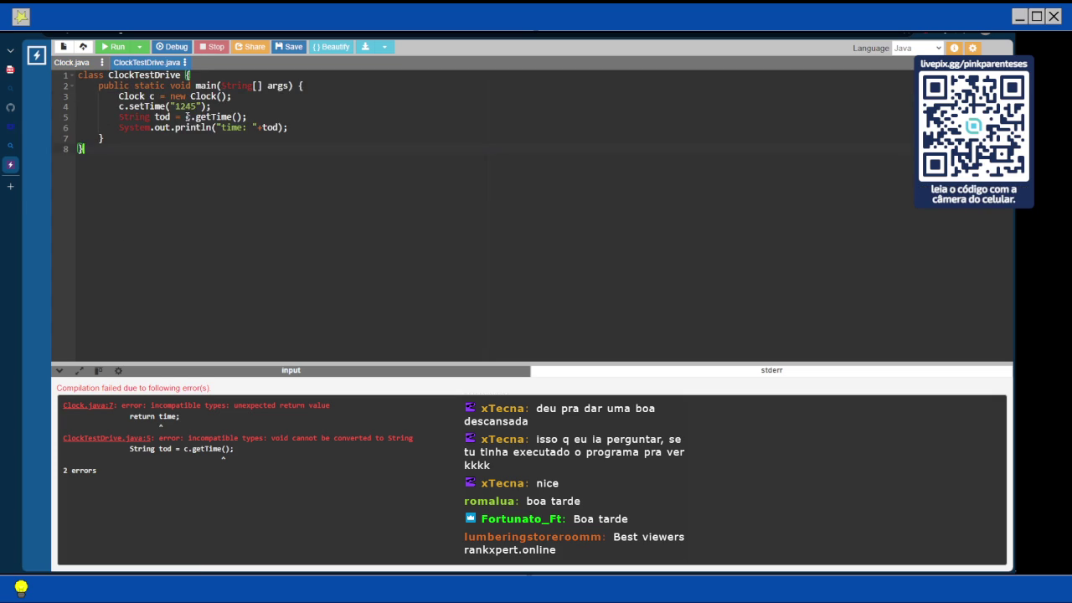
Rewrite line 5 as String.format("%d",c.getTime())
type("(")
key("BackSpace")
type("String.format")
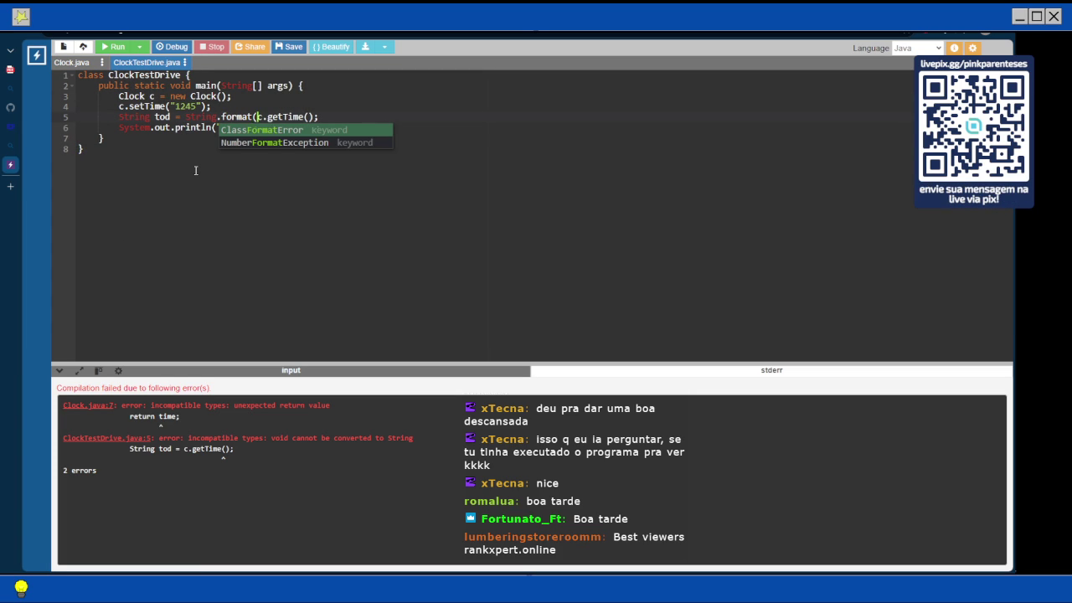
type("(")
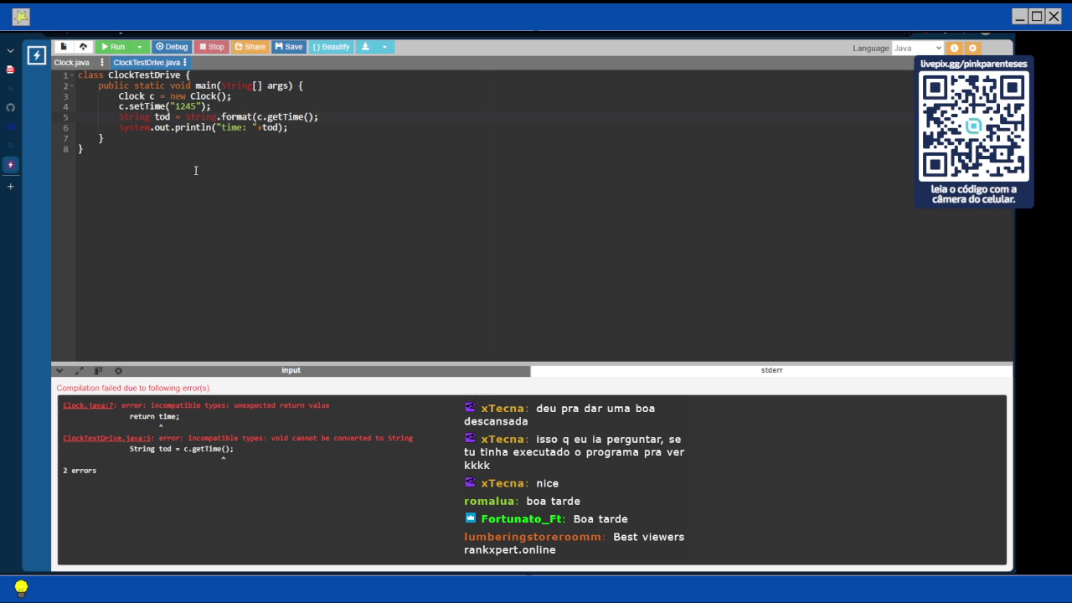
key("Left")
type(")")
key("Left")
key("Left")
key("Left")
key("Left")
key("Left")
key("Left")
type("\"")
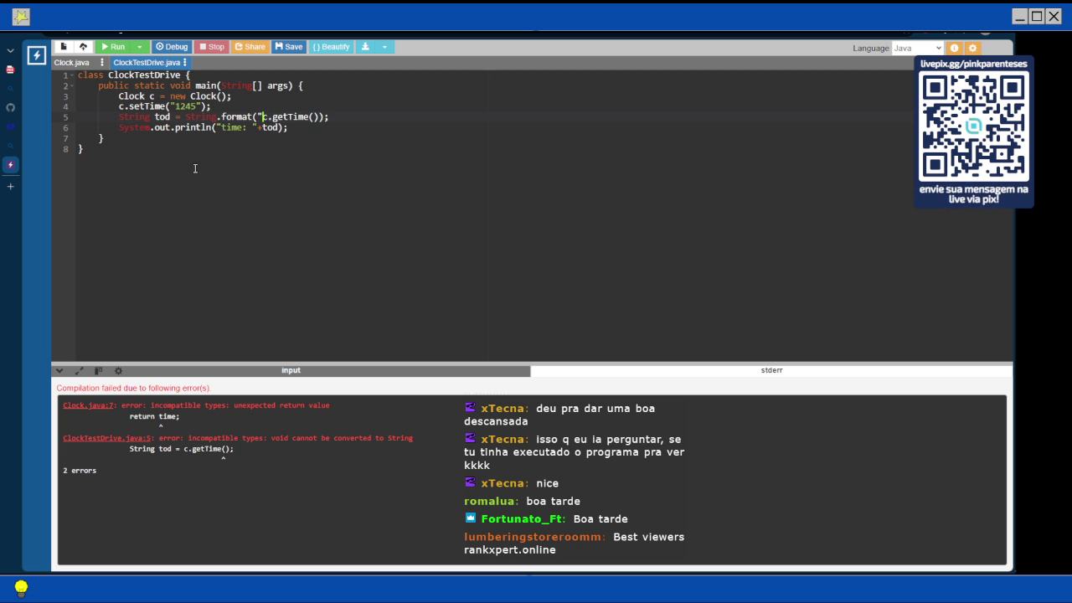
type("%s")
key("BackSpace")
type("d\",")
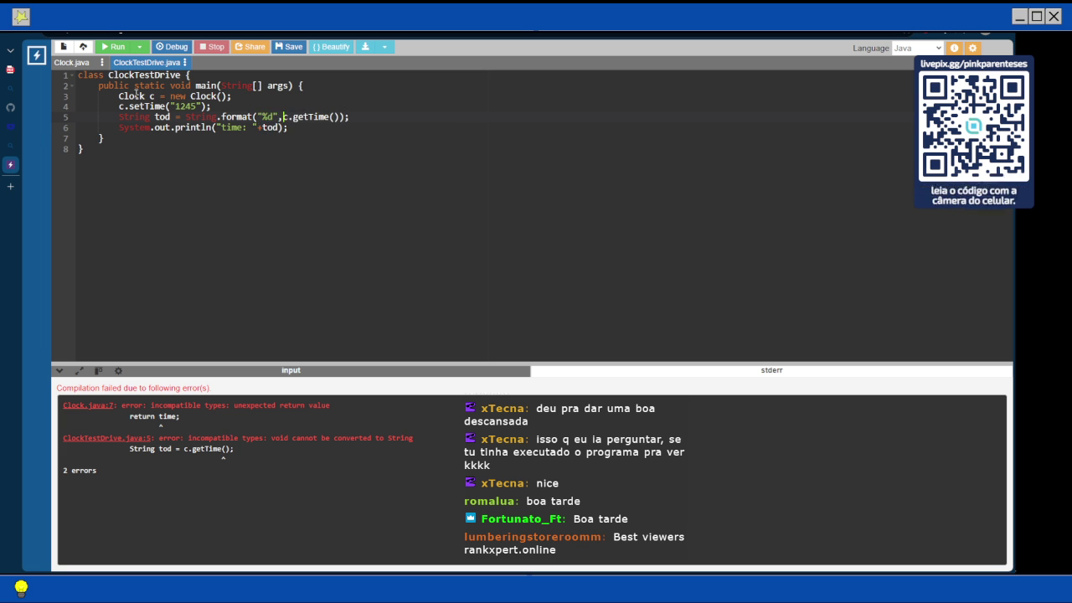
Compile and check the String-cannot-convert-to-int error in Clock.java, then return to ClockTestDrive
left_click(110, 47)
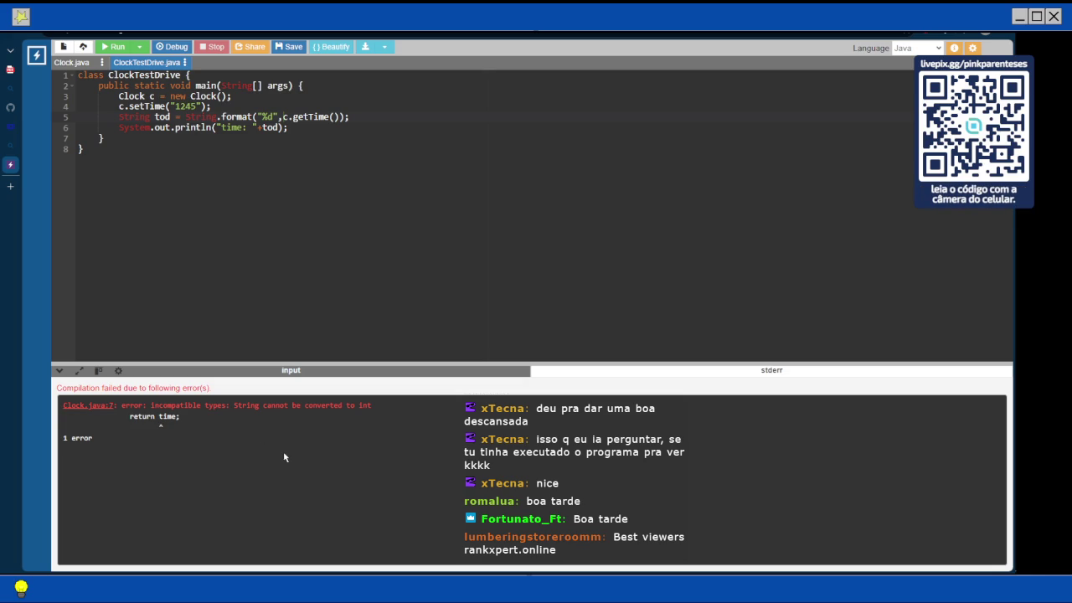
left_click(71, 62)
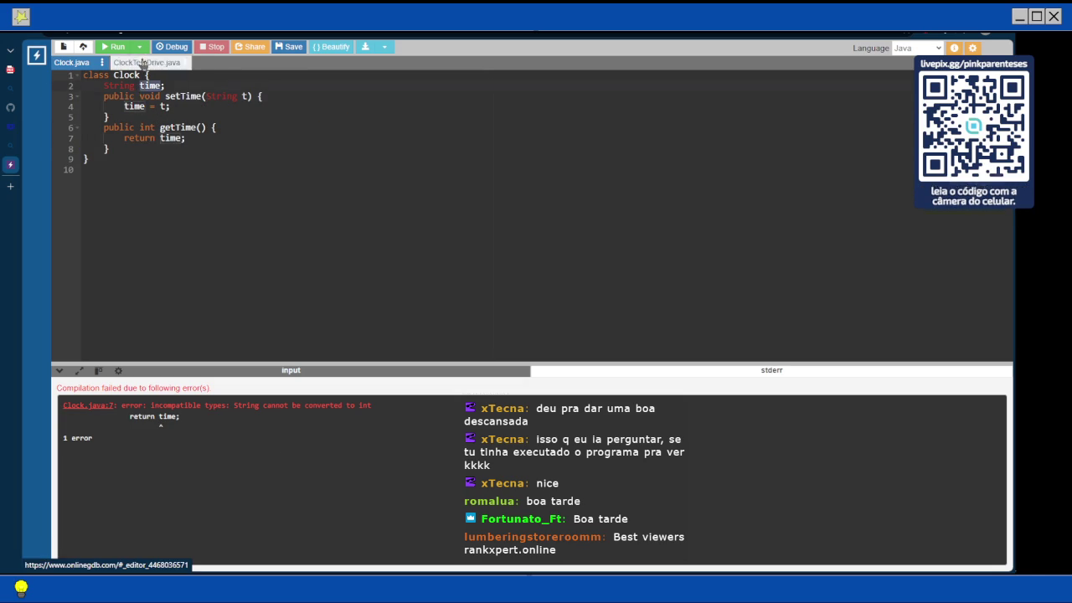
left_click(146, 62)
left_click(186, 105)
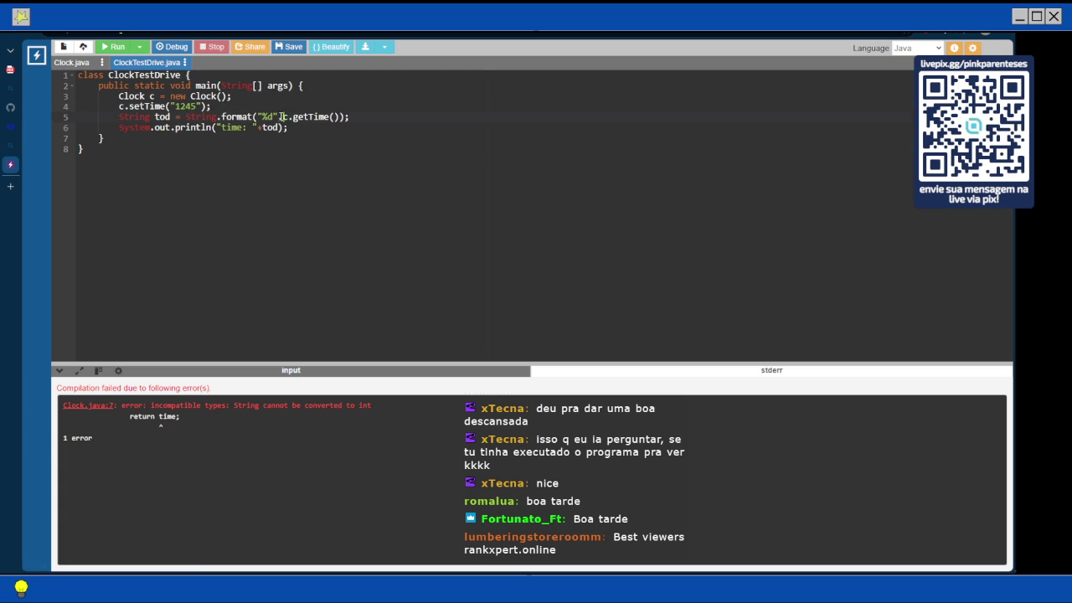
Strip the String.format wrapper so line 5 uses c.getTime() directly
left_click_drag(258, 116, 280, 117)
key("BackSpace")
type(";")
left_click(255, 116)
key("BackSpace")
key("BackSpace")
key("BackSpace")
key("BackSpace")
Change getTime's return type to String in Clock.java and run, printing time: 1245
left_click(76, 63)
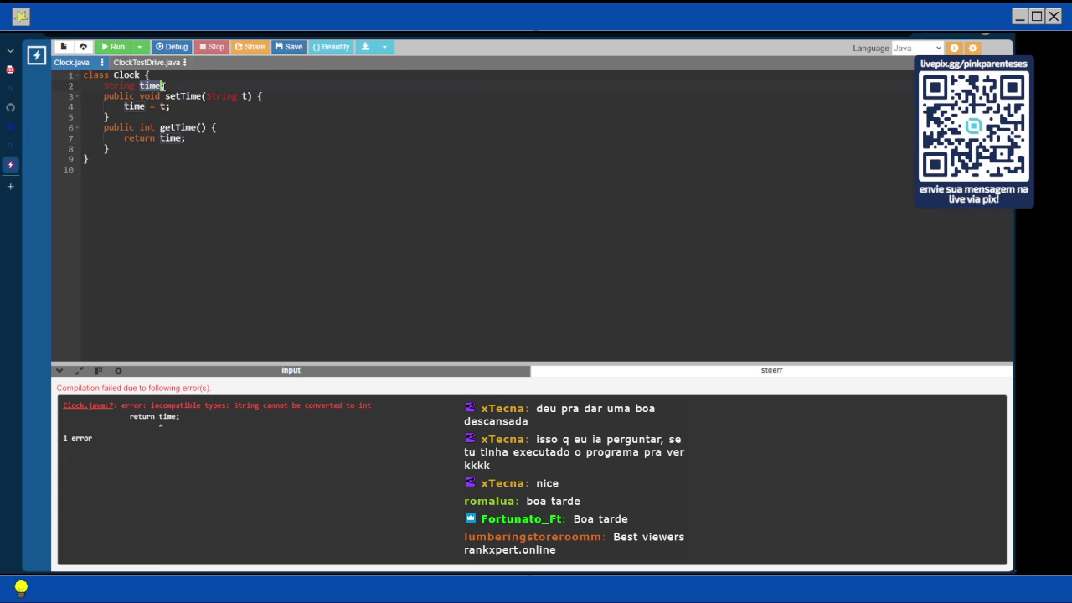
left_click(162, 129)
left_click(154, 127)
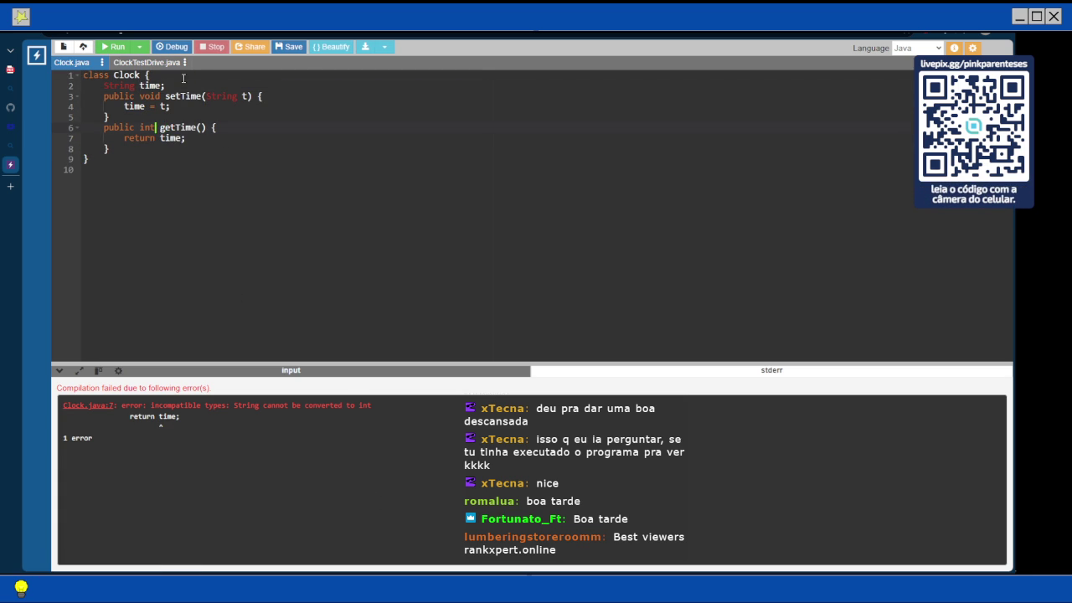
key("BackSpace")
key("BackSpace")
key("BackSpace")
type("S")
key("Escape")
type("tring")
key("Escape")
key("F9")
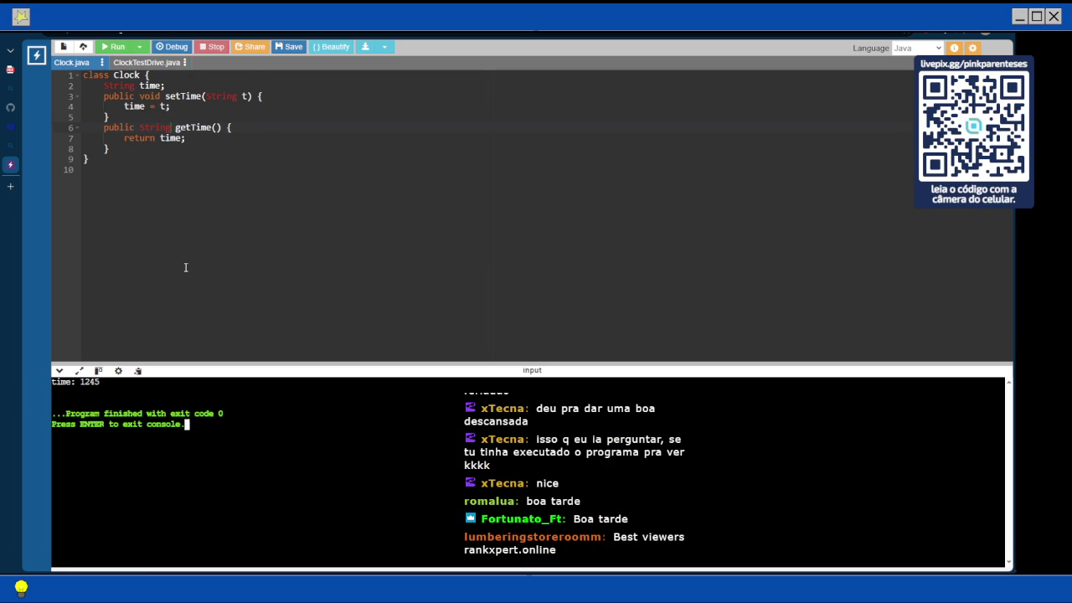
Review both files, selecting the Clock class and zooming the page in and back
left_click(146, 62)
left_click(71, 62)
left_click_drag(83, 170, 72, 78)
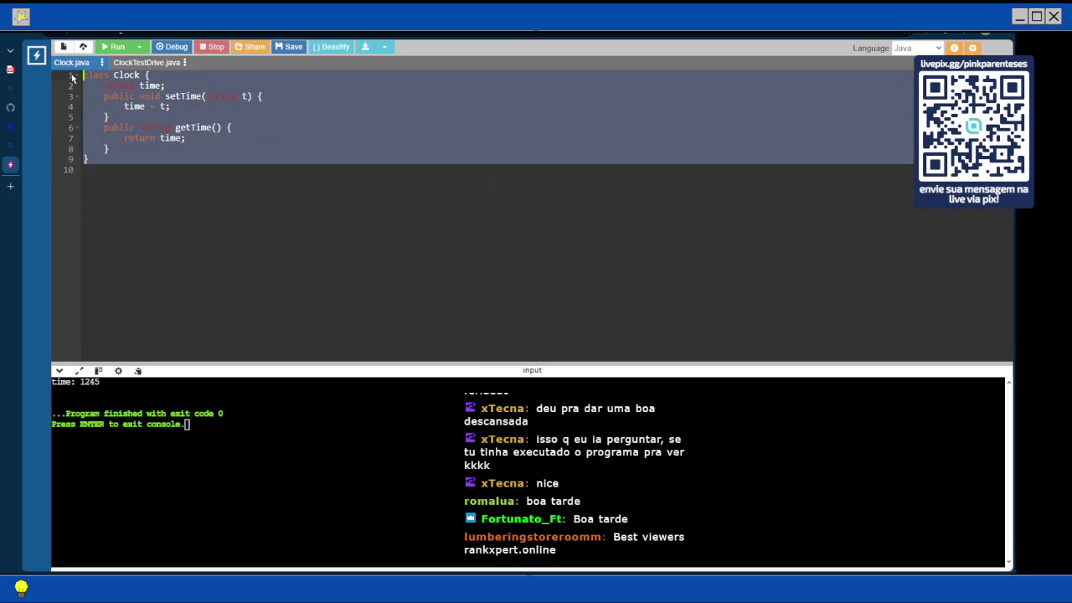
key("ctrl+plus")
key("ctrl+0")
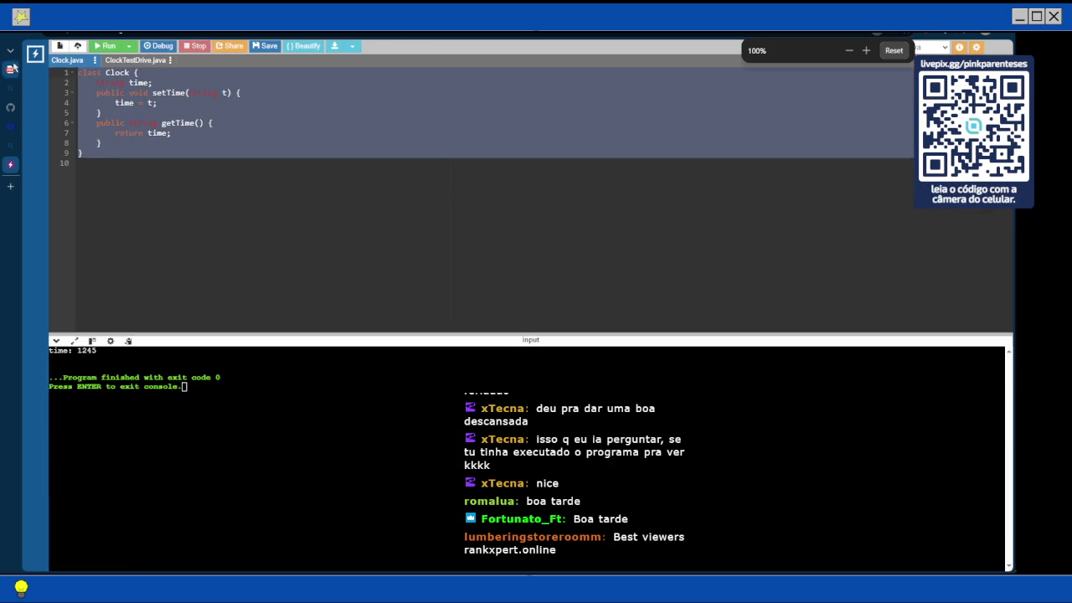
Back in the PDF, place a text box beside the Clock code on page 229
left_click(10, 69)
scroll(546, 224, "up", 1)
left_click(211, 50)
left_click(602, 252)
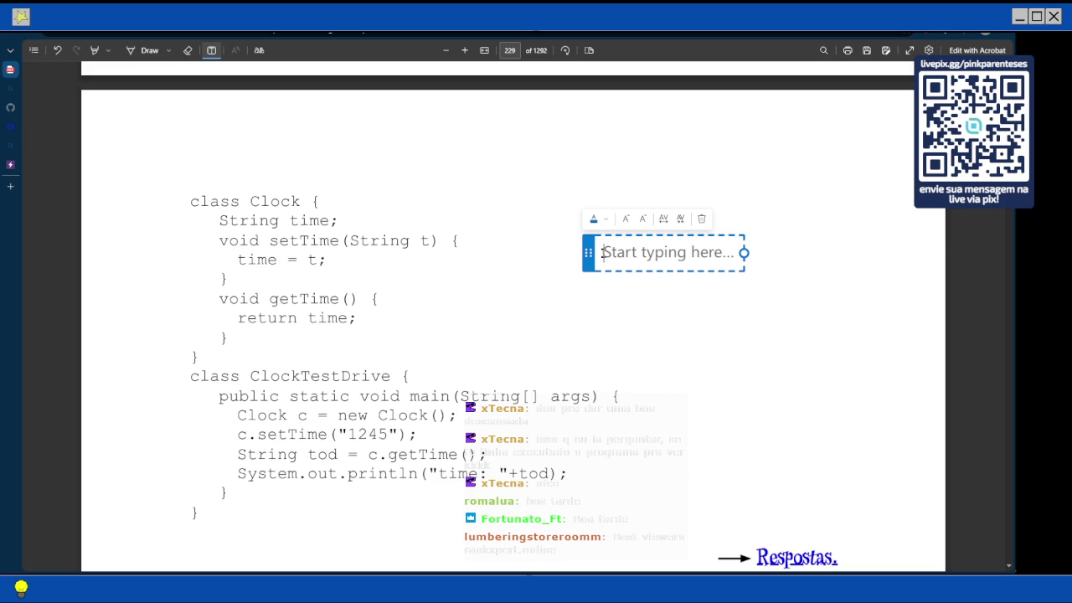
Note missing access modifiers: private for instance variables, public for get and set methods
type("falta dos m")
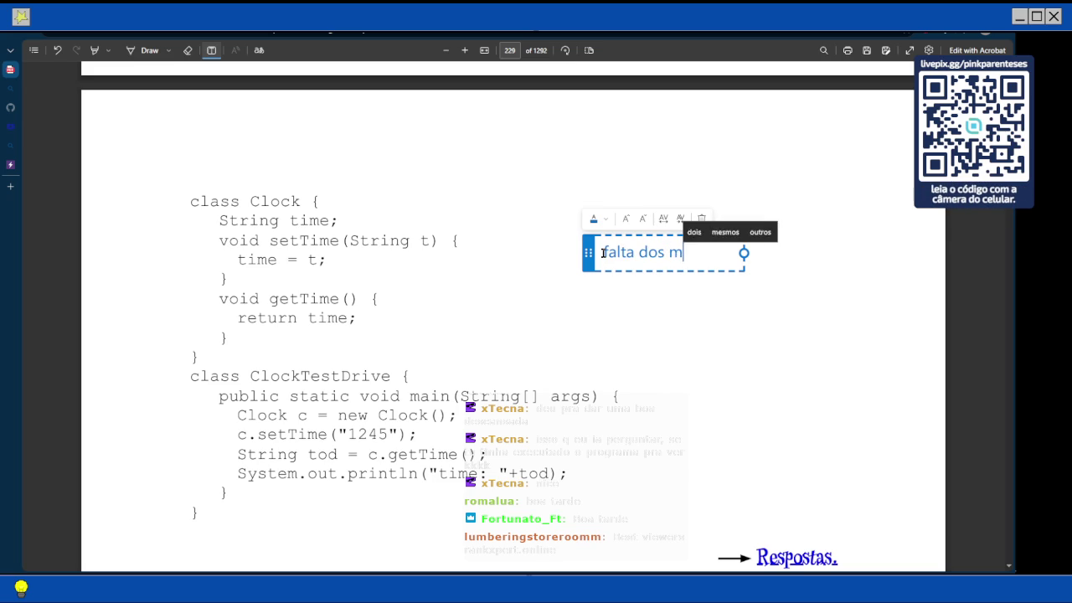
type("odificadores de acesso ")
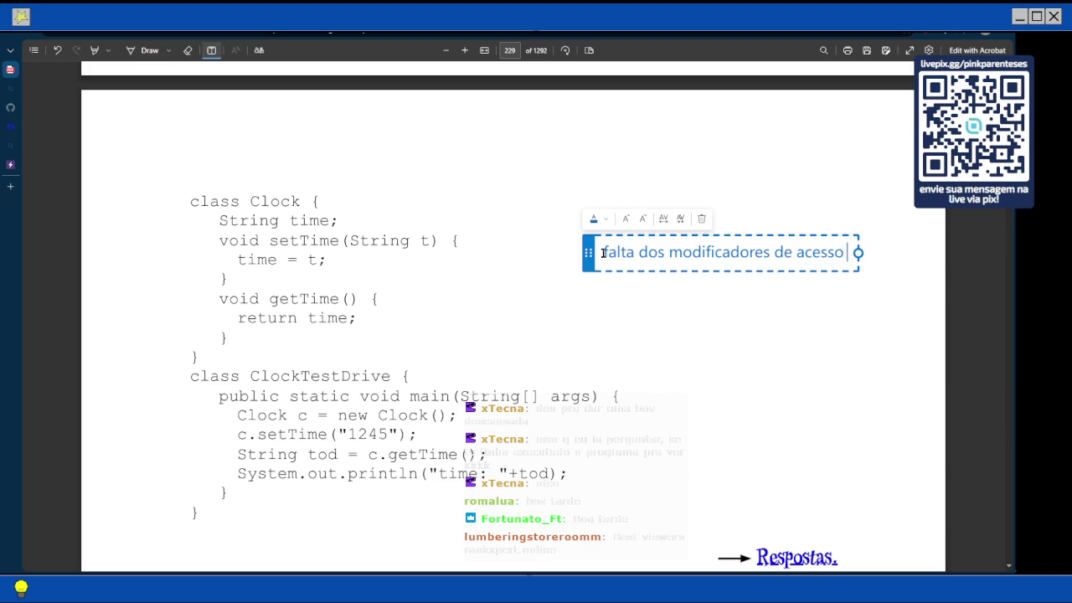
type(", pri")
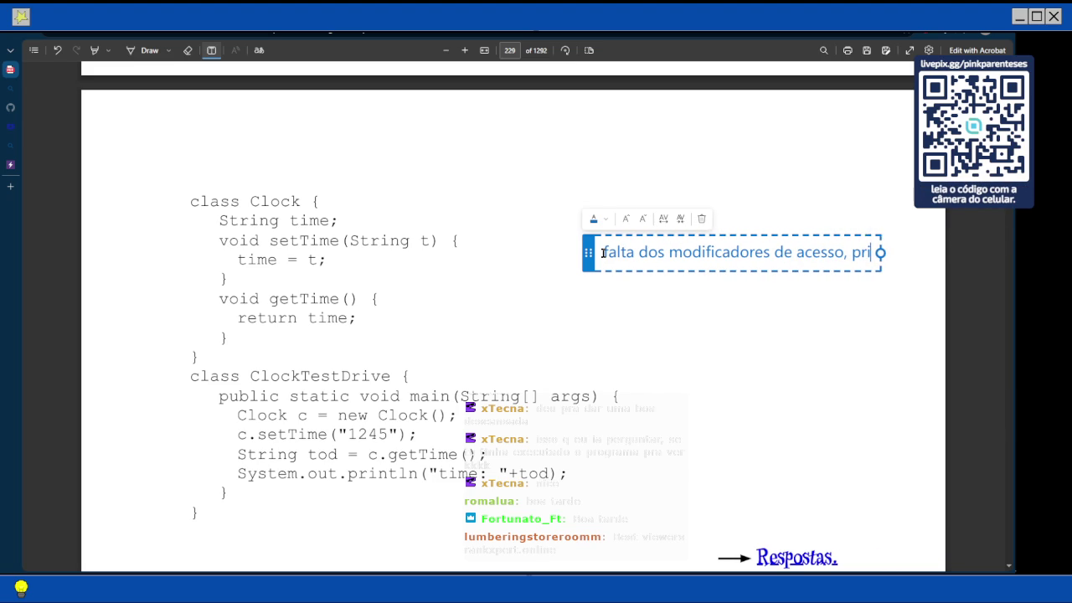
type("ate")
key("BackSpace")
key("BackSpace")
key("BackSpace")
type("vate para var de instancia e public para meh")
key("BackSpace")
type("todos get e set")
type(", para boas praticas.")
Add a line noting getTime's wrong return type, which should be String
key("Return")
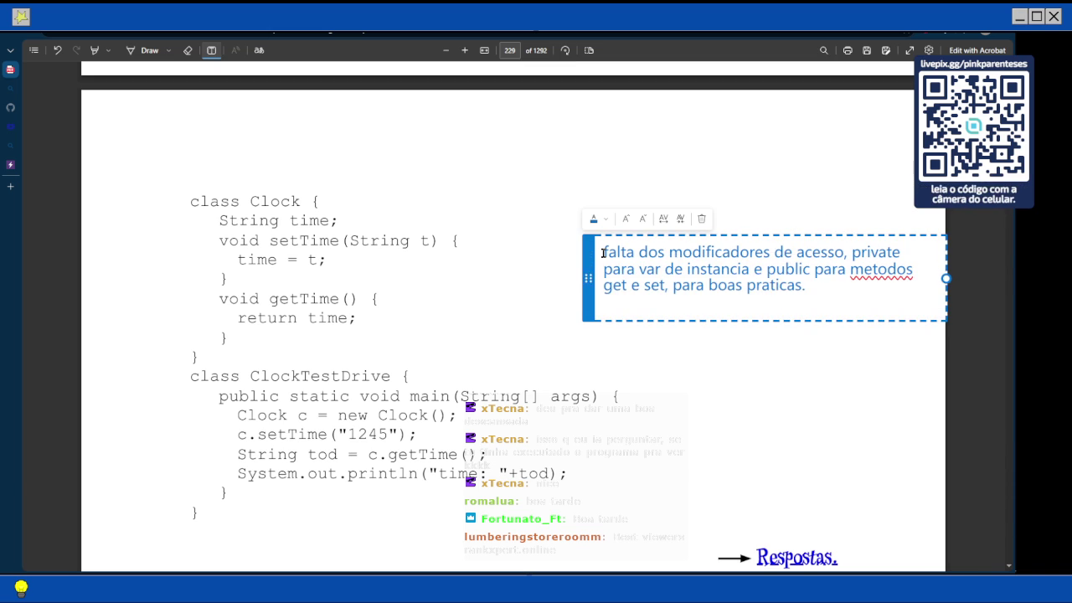
type("tipo errado de retorno no metodo")
key("BackSpace")
key("BackSpace")
type("todo get")
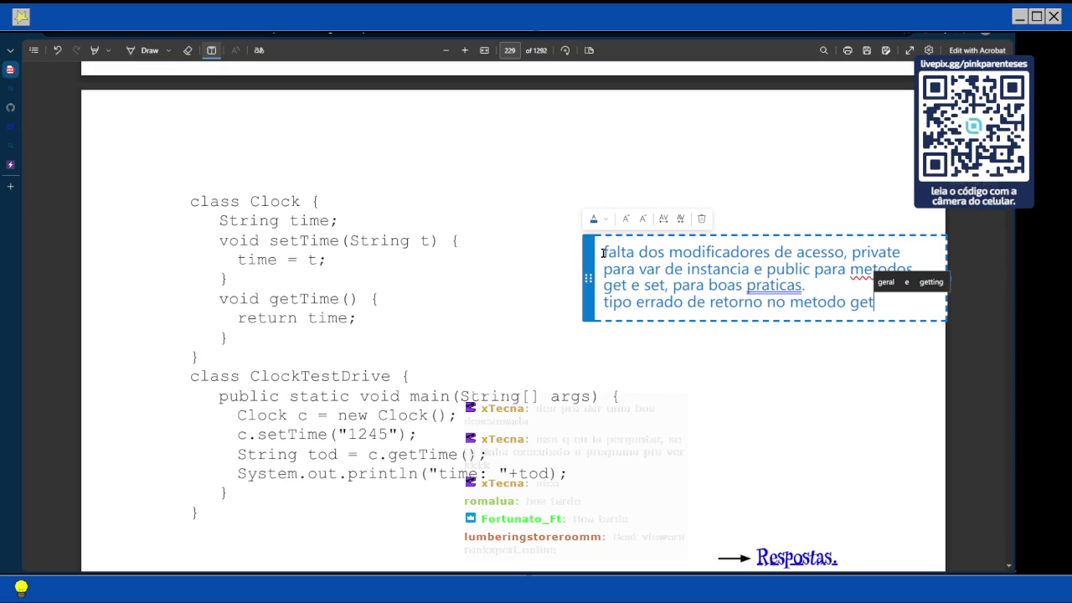
type(", deveria s")
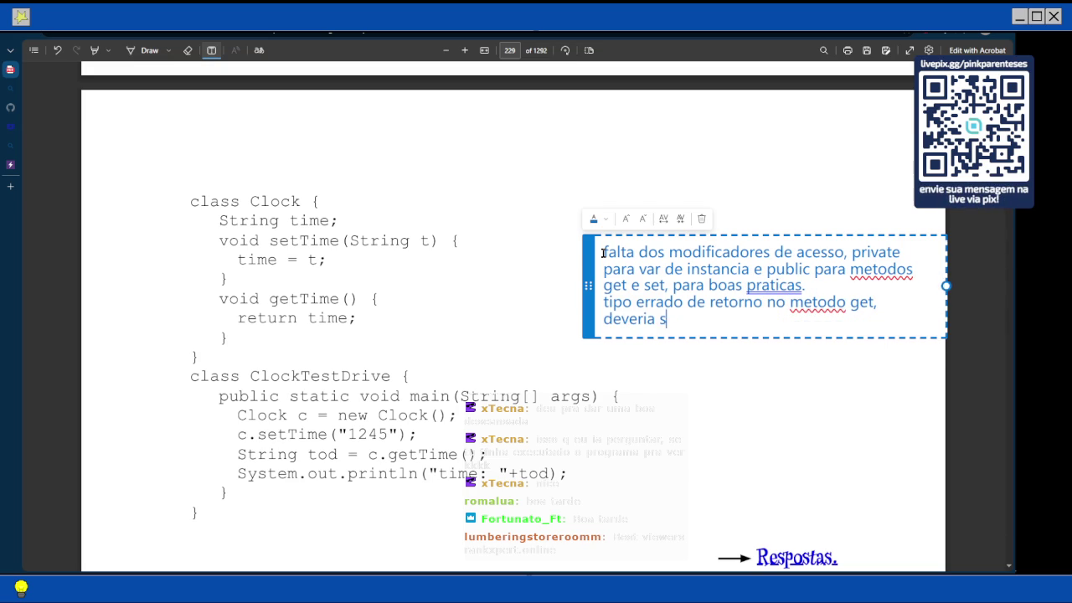
type("er String")
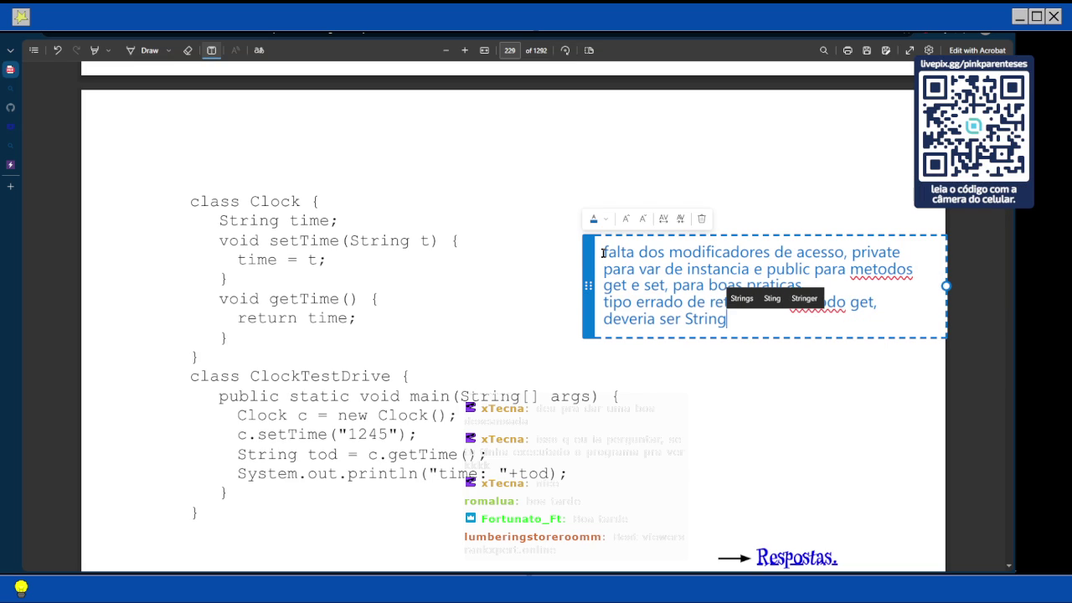
key("Escape")
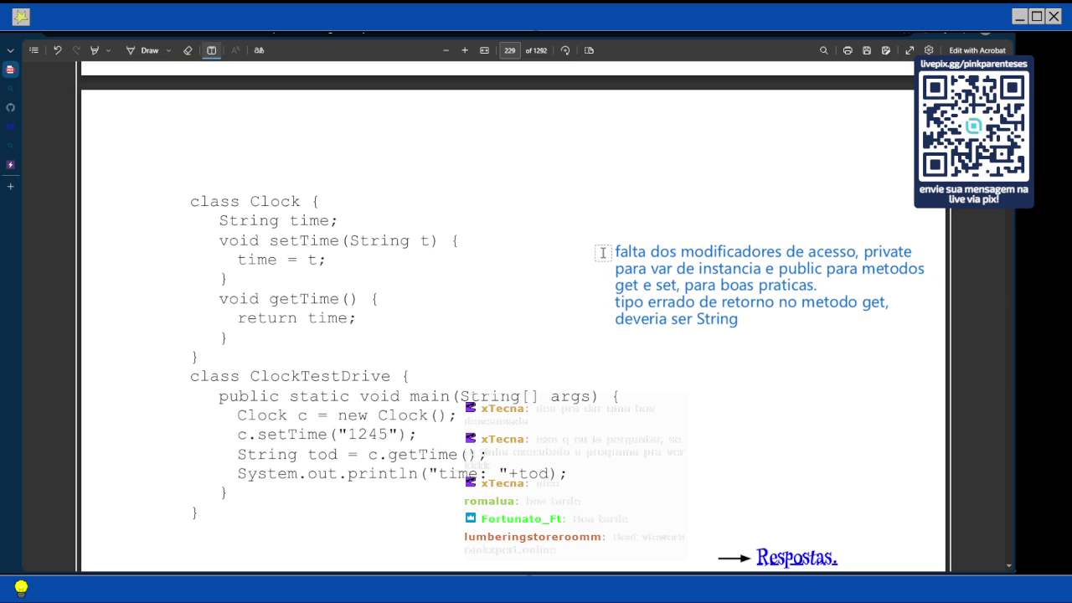
Reopen the note and add 'correção' on a new line below
left_click(729, 321)
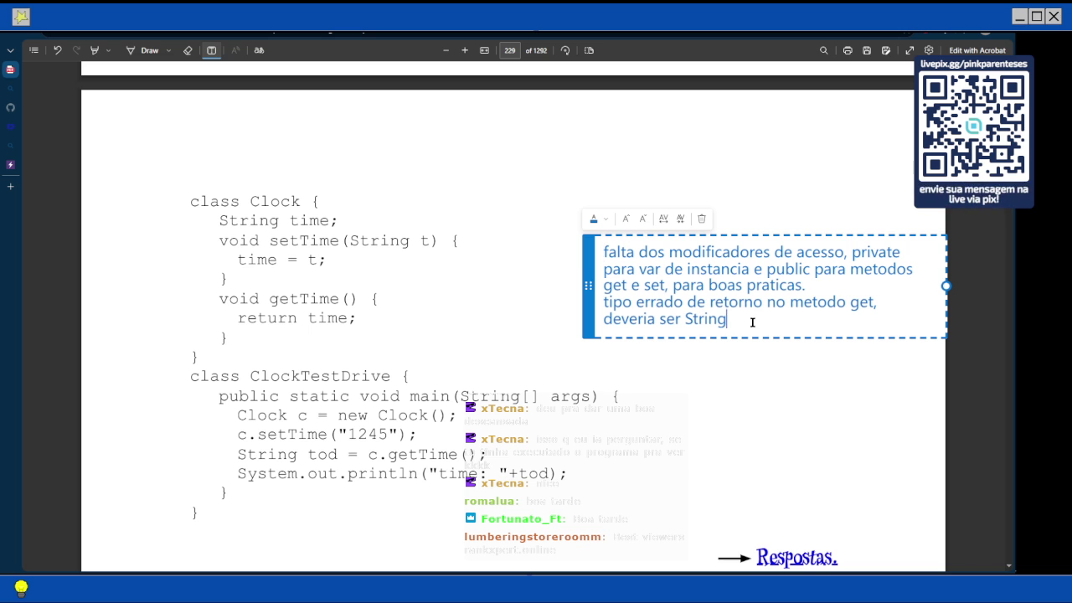
key("Return")
key("Return")
type("s")
type("c")
key("BackSpace")
key("BackSpace")
type("correção")
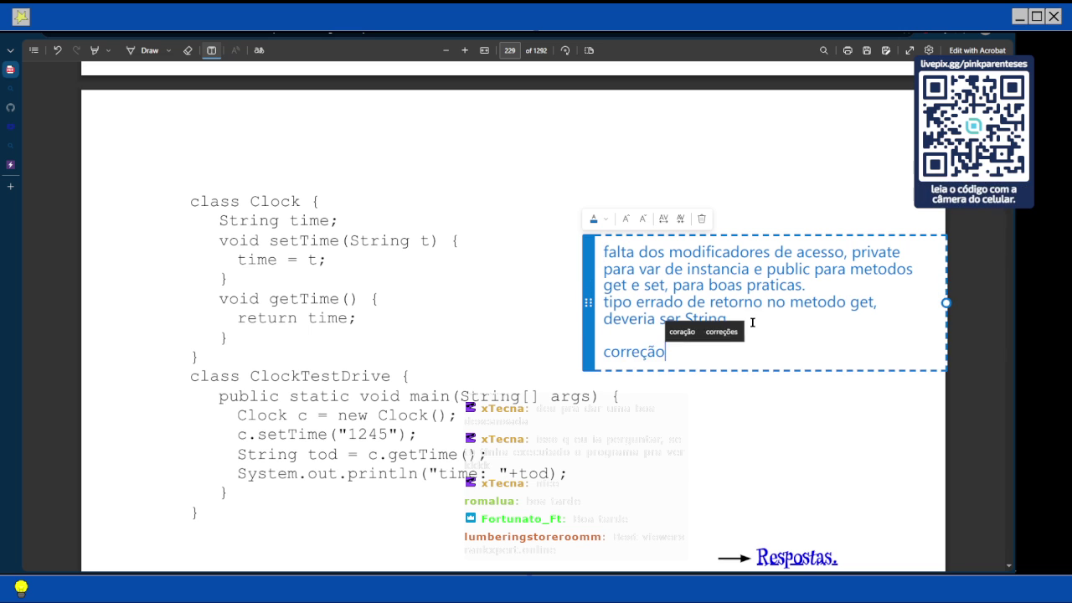